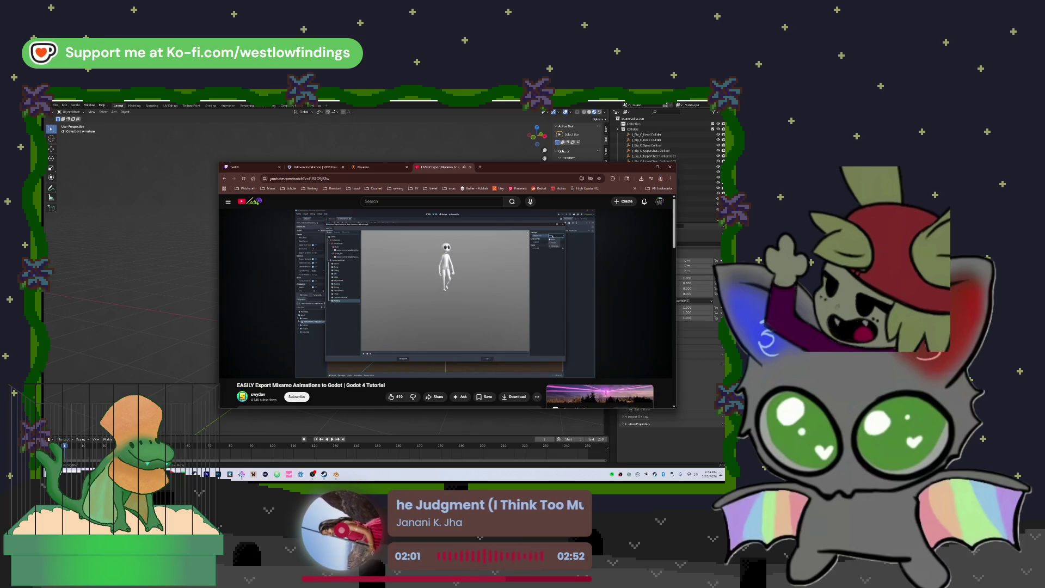
Pause the Mixamo tutorial video and return to the 'how to export mixamo for godot 4' search results.
left_click(445, 349)
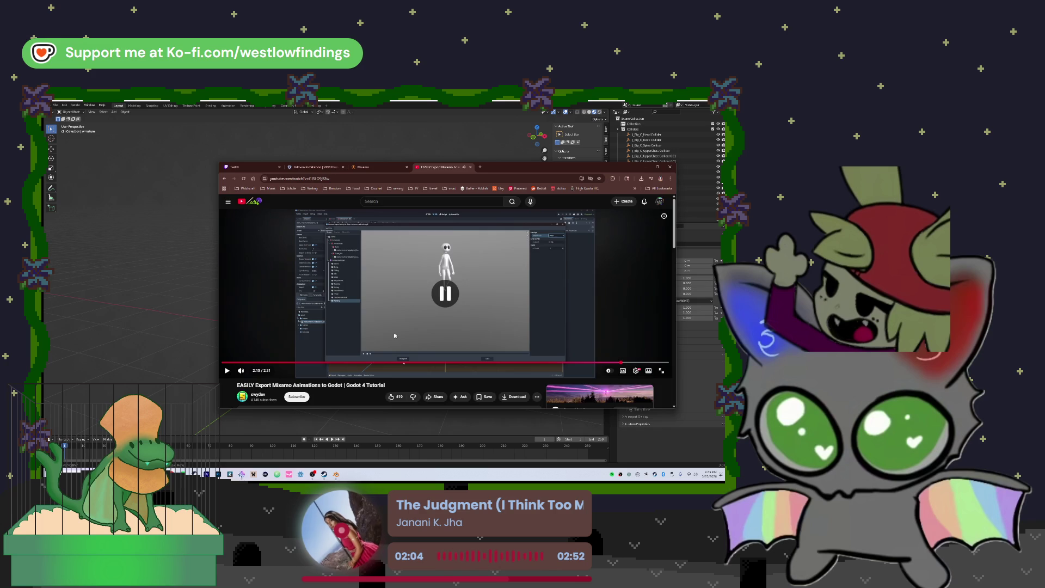
key("alt+Left")
scroll(482, 357, "down", 5)
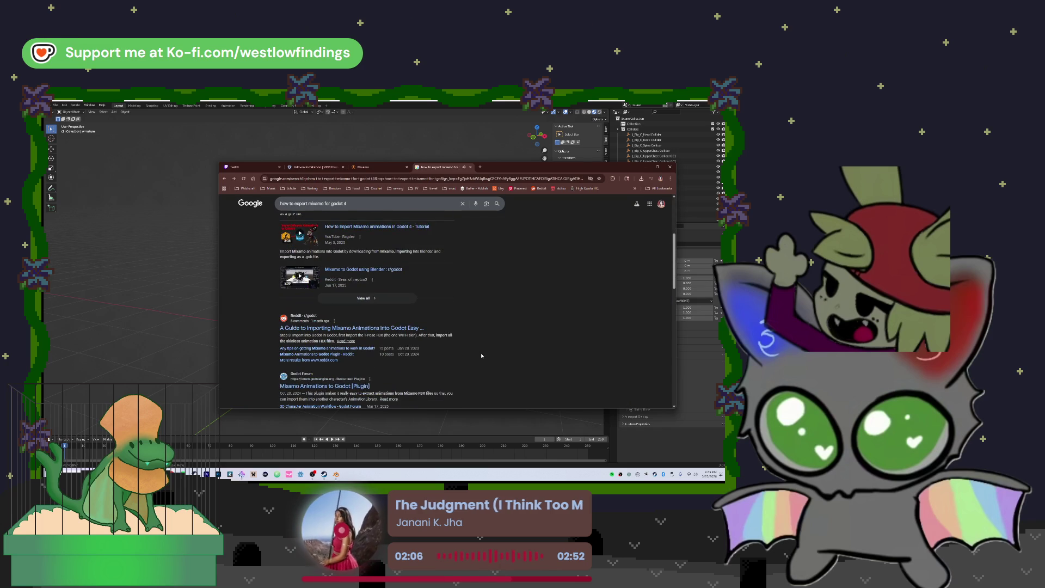
left_click(392, 328)
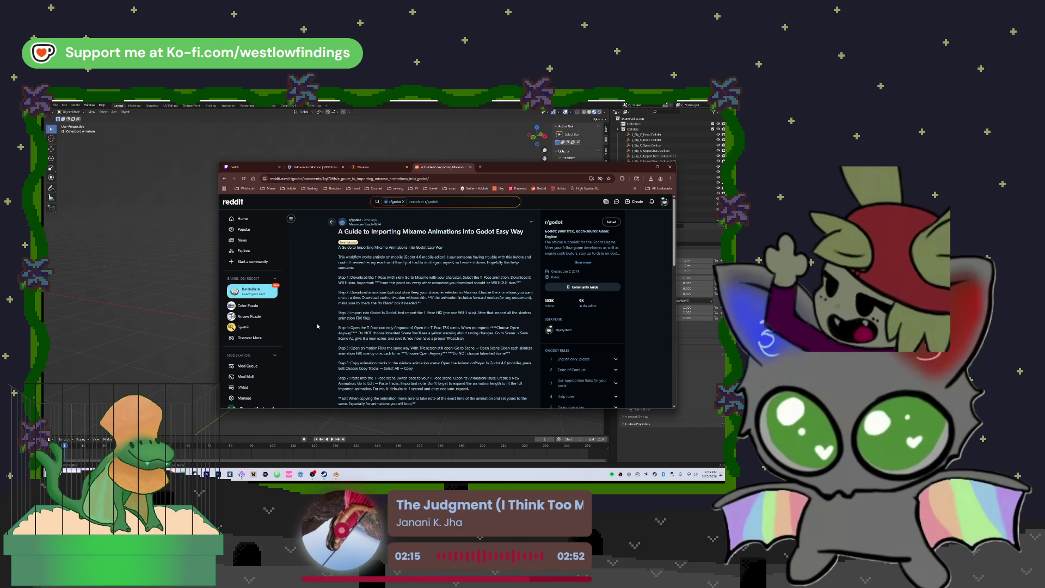
scroll(318, 326, "down", 1)
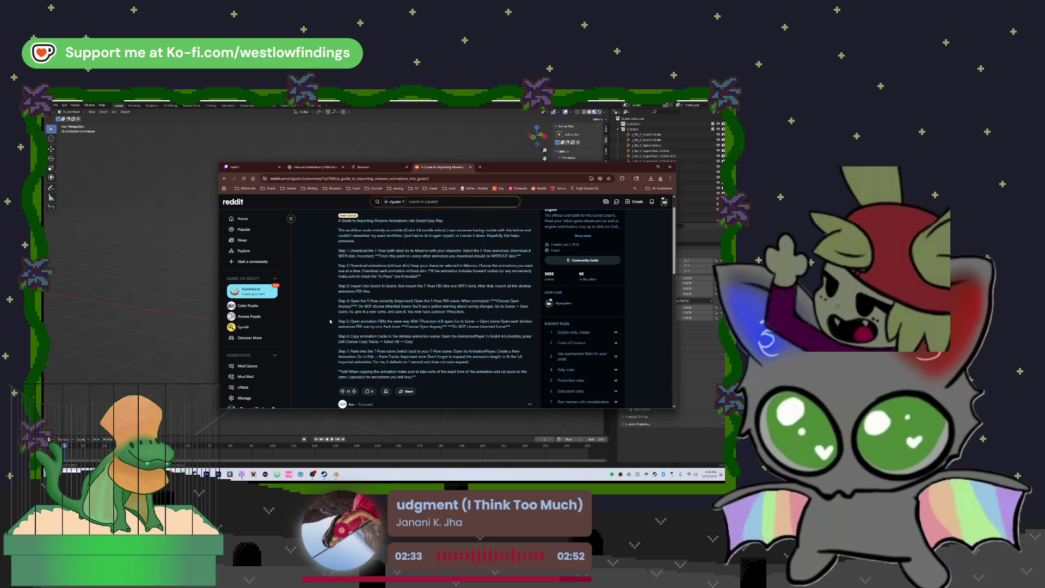
scroll(330, 321, "down", 3)
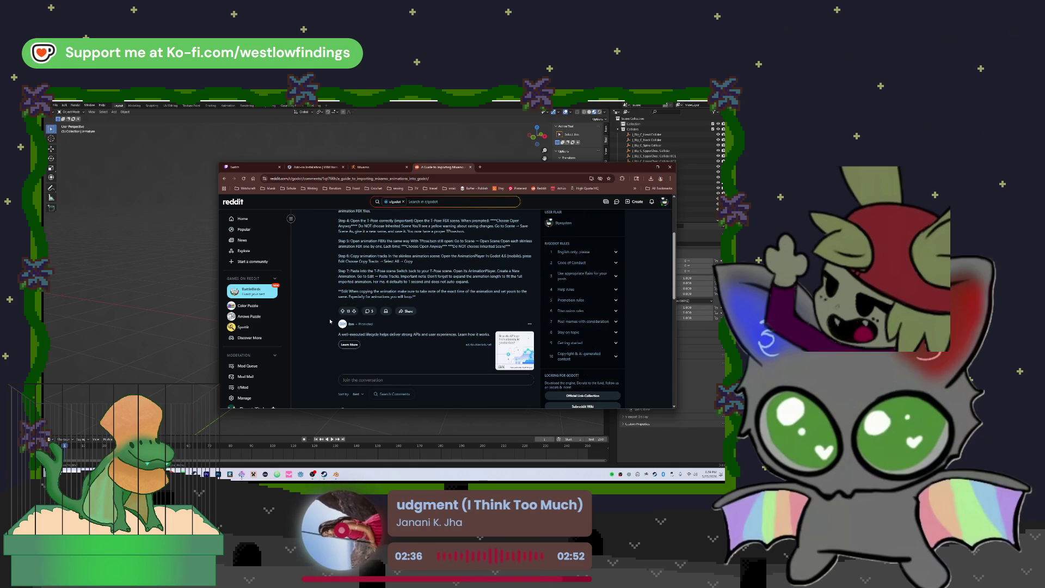
key("alt+Left")
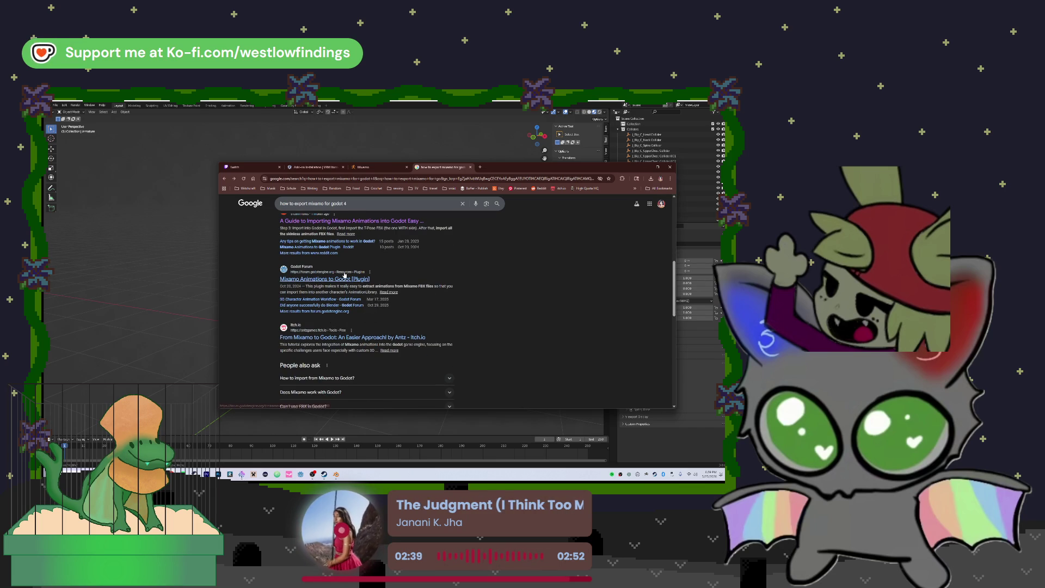
Open the Mixamo Animations to Godot [Plugin] forum post, view its Asset Library page, and go back.
left_click(344, 278)
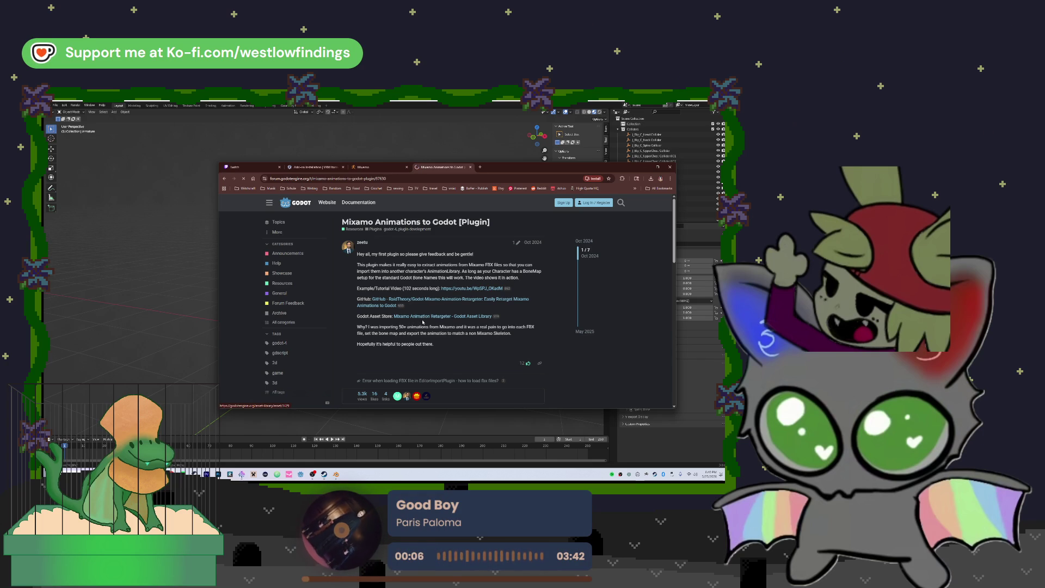
left_click(419, 319)
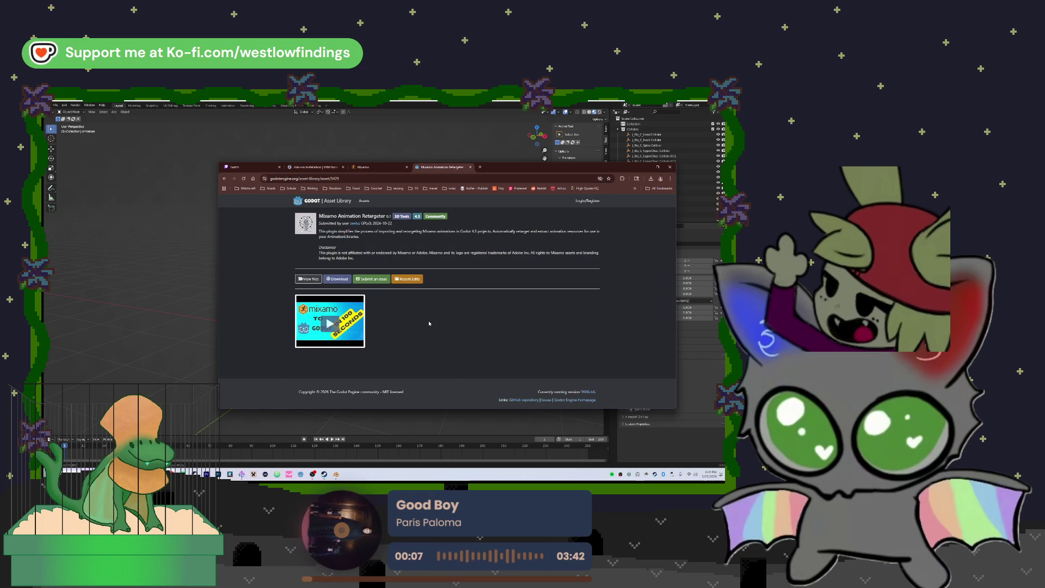
key("alt+Left")
Open the ZooWalkingSim project and drop the .vrm character model onto the player scene's Player node.
left_click(129, 268)
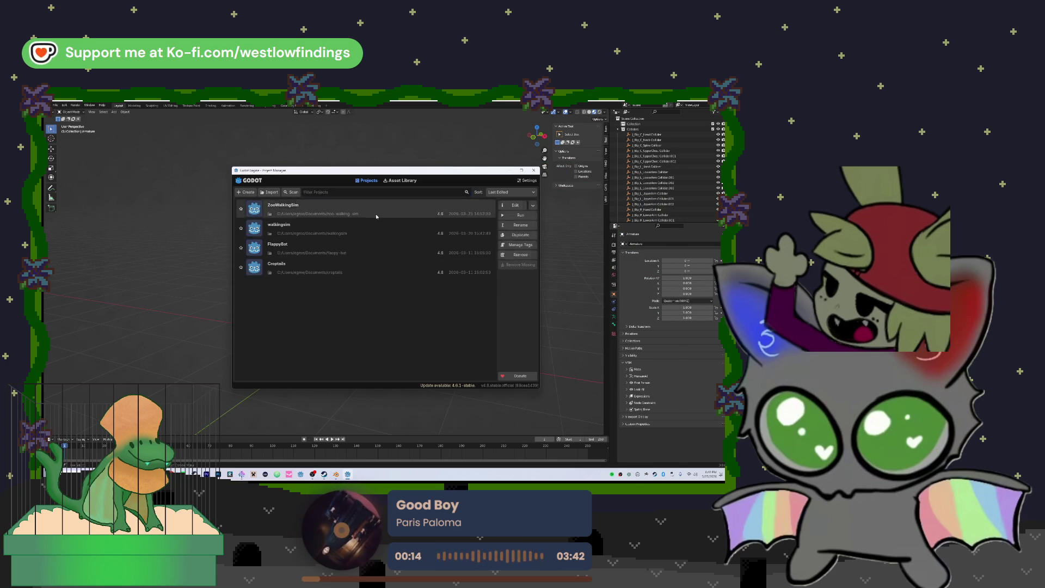
double_click(376, 216)
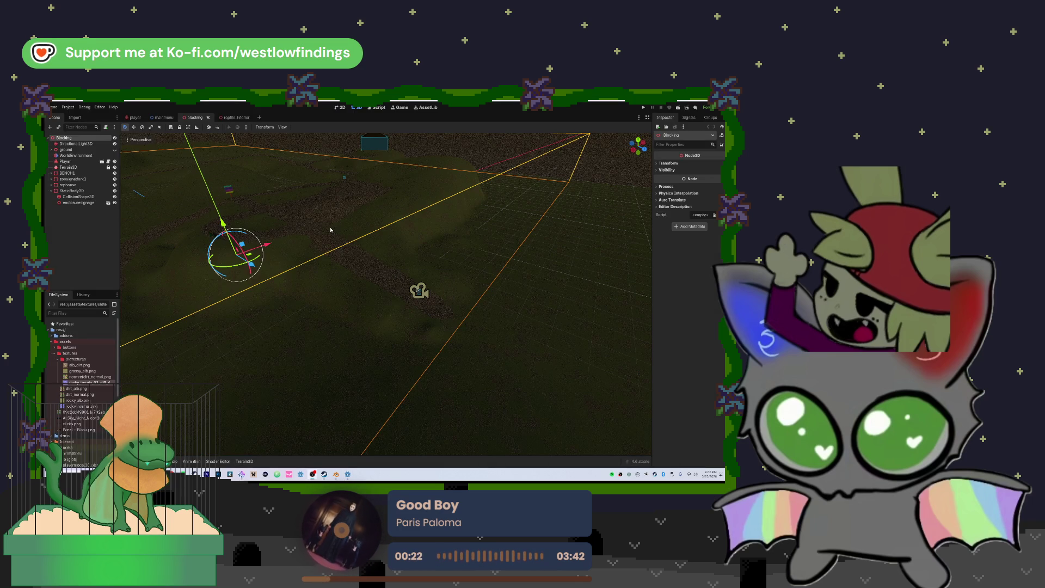
scroll(430, 295, "down", 2)
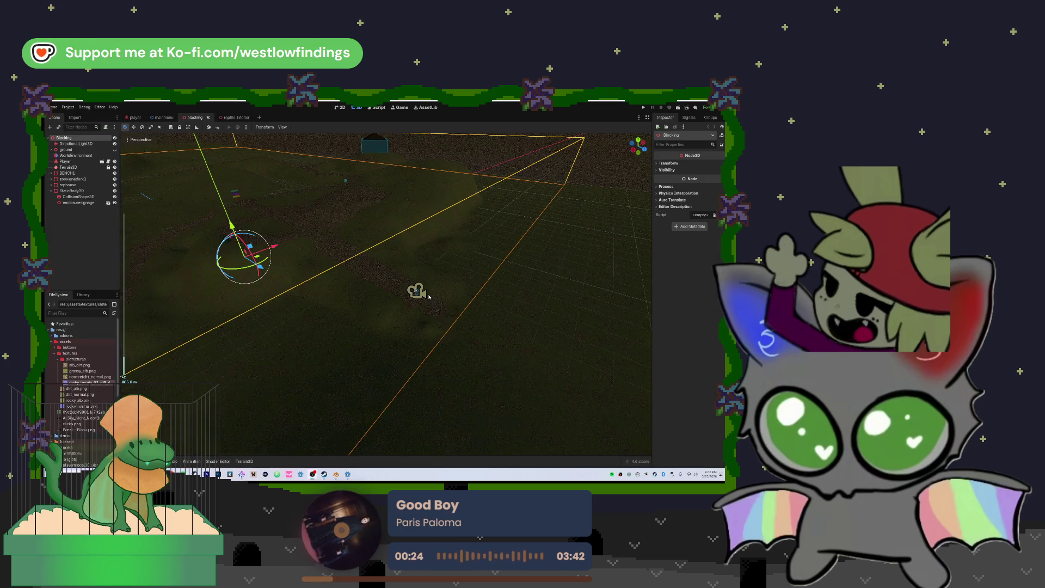
left_click(134, 117)
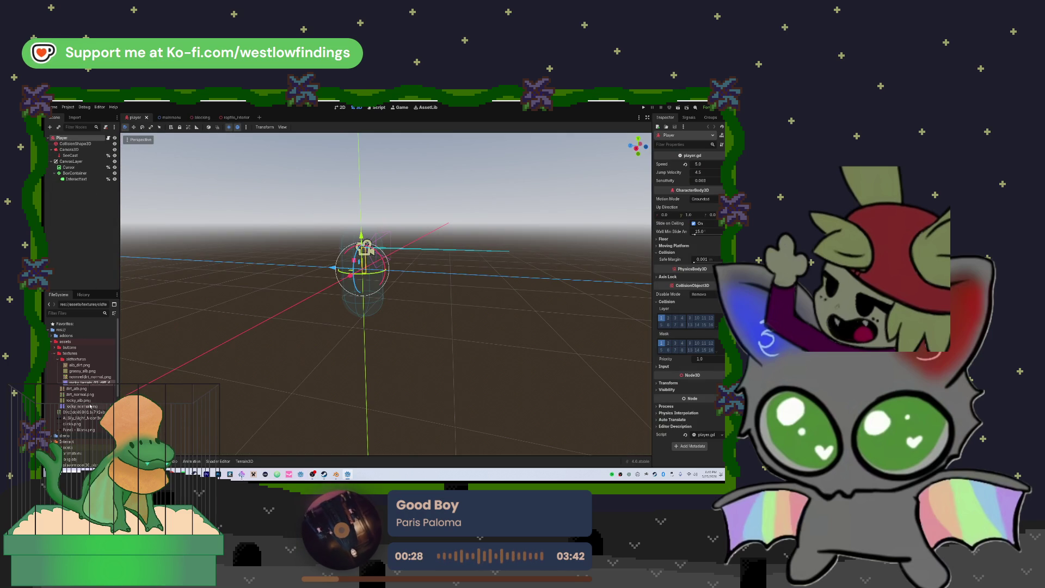
scroll(91, 406, "down", 4)
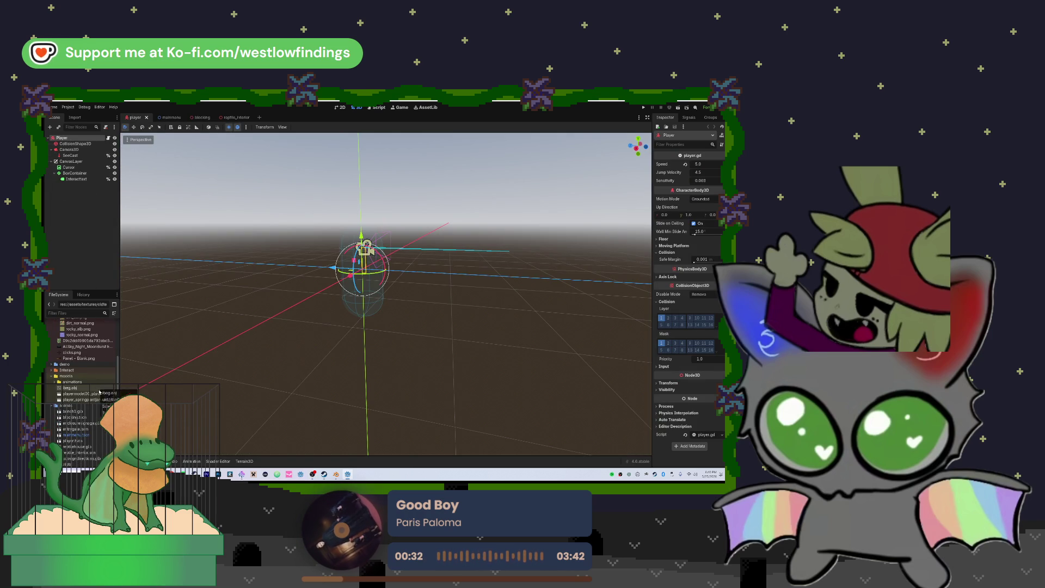
mouse_move(108, 400)
left_mouse_down()
mouse_move(99, 240)
mouse_move(80, 139)
left_mouse_up()
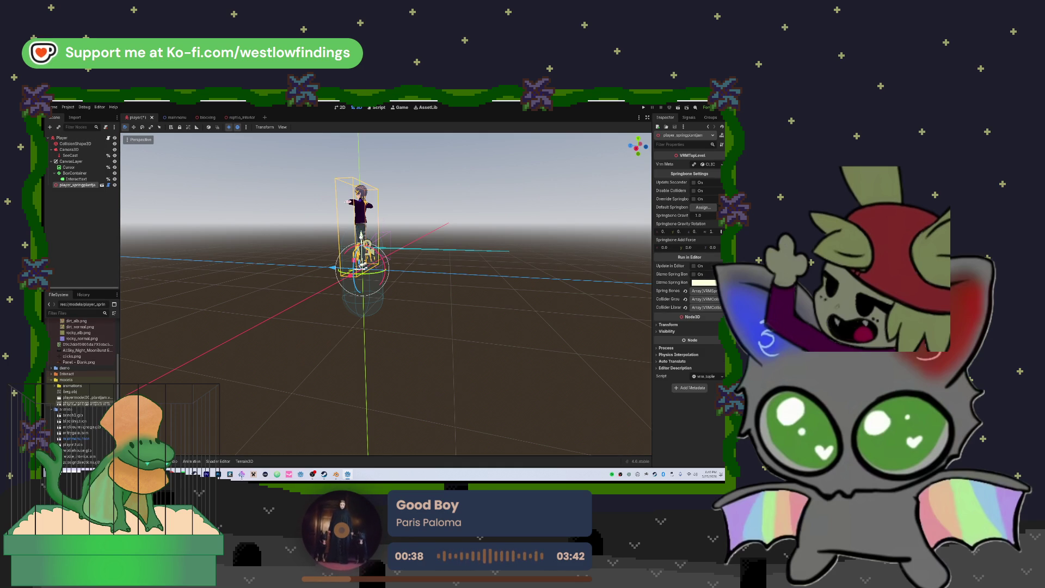
Set the character's Position Y to -1 and Rotation Y to 180 in the Transform section.
left_click(671, 325)
left_click(691, 340)
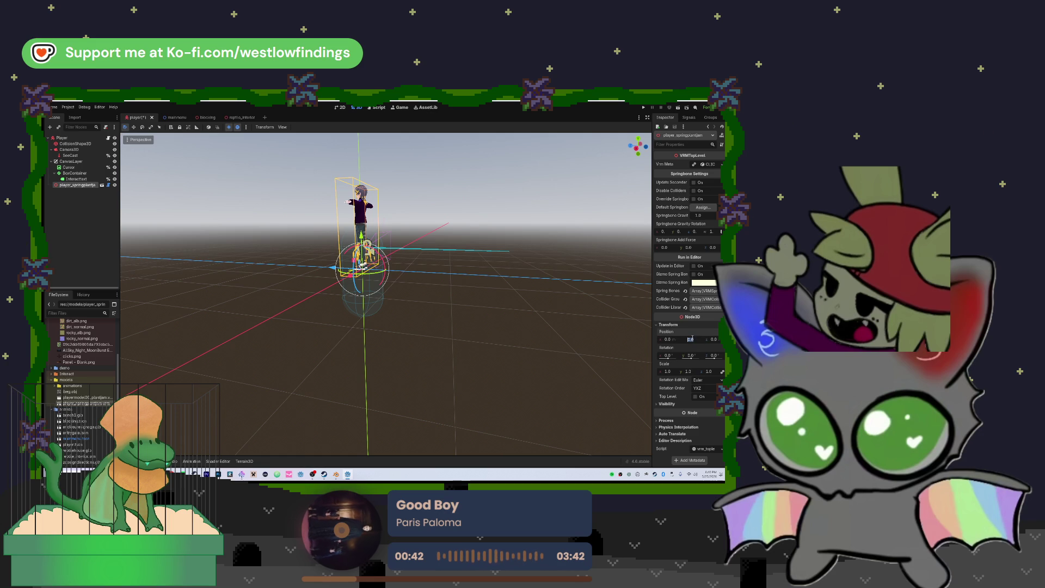
type("-0.5")
key("Return")
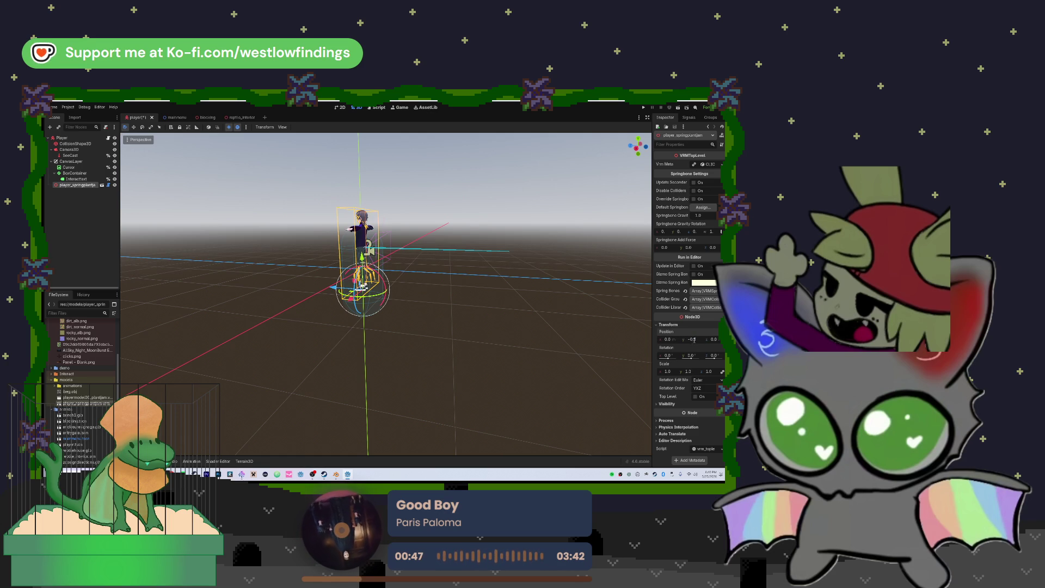
type("-1")
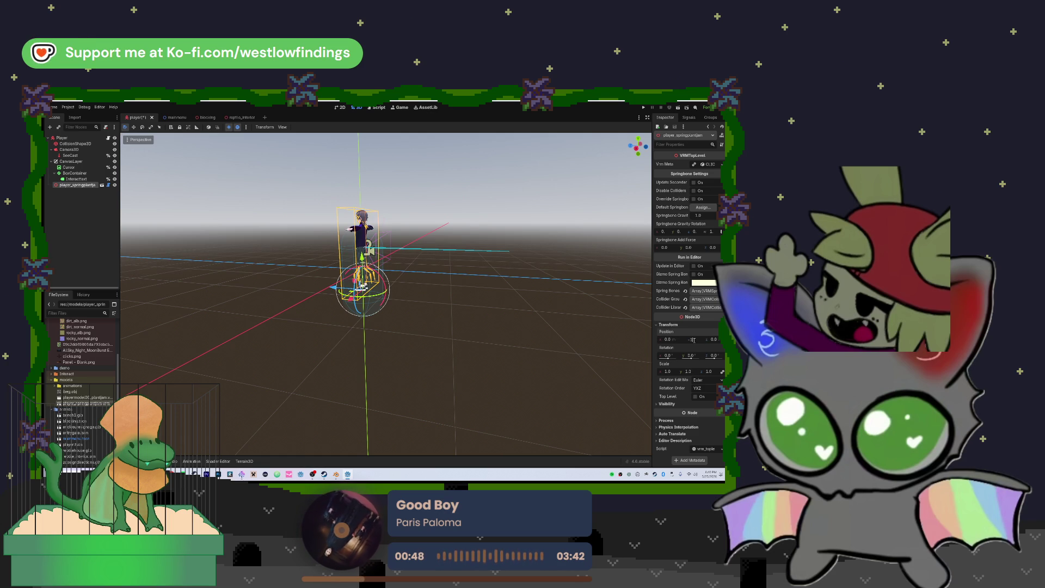
key("Return")
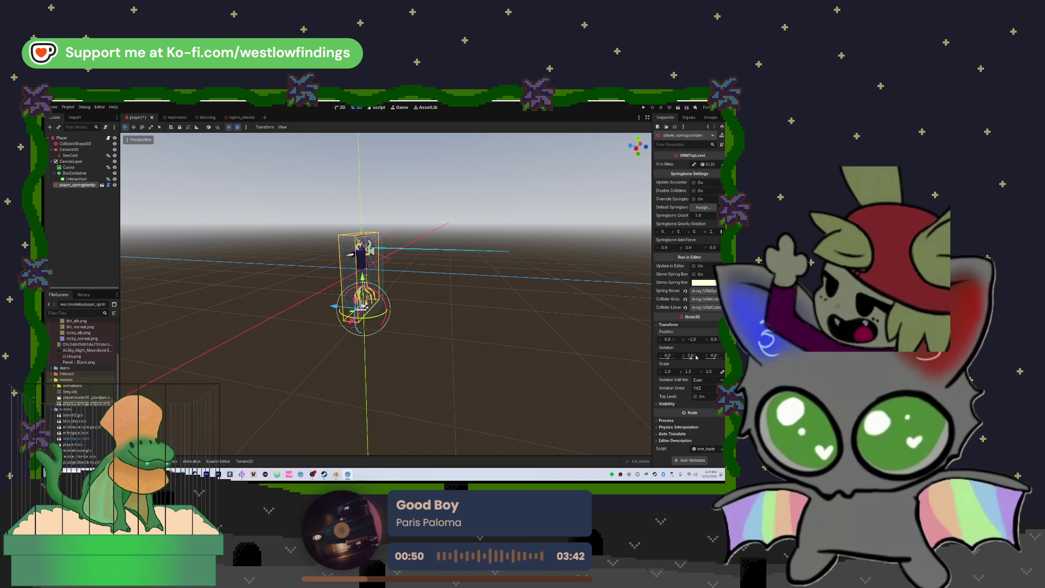
left_click(696, 356)
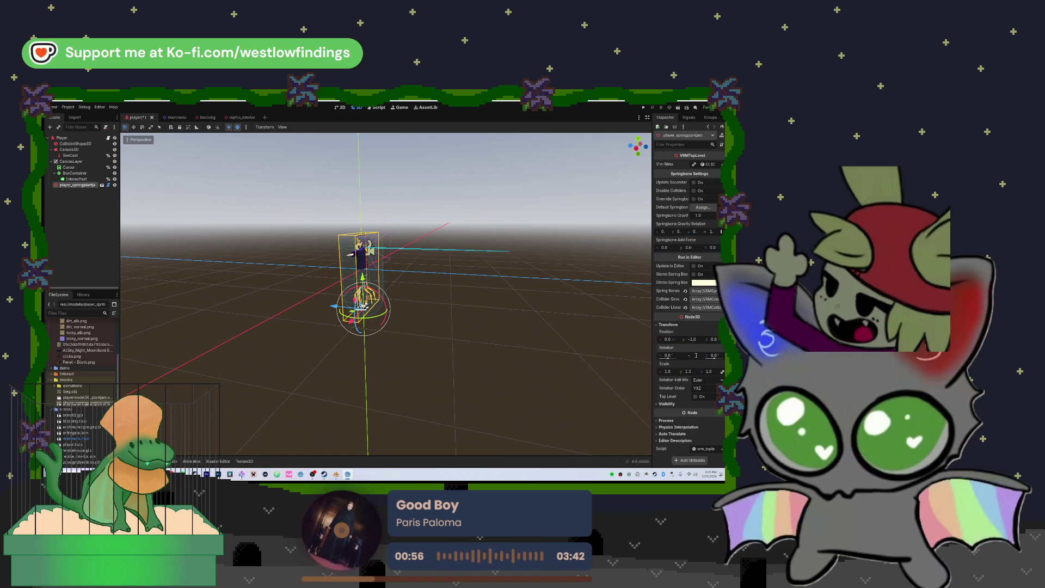
key("Return")
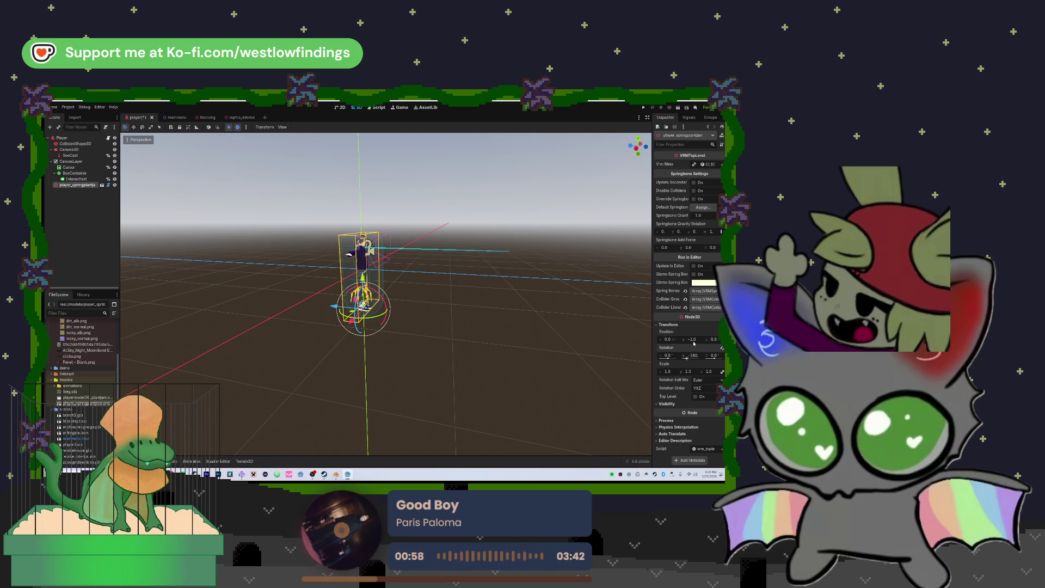
Drag the character down to Y -1.14 and orbit the view to check its fit.
scroll(393, 255, "up", 5)
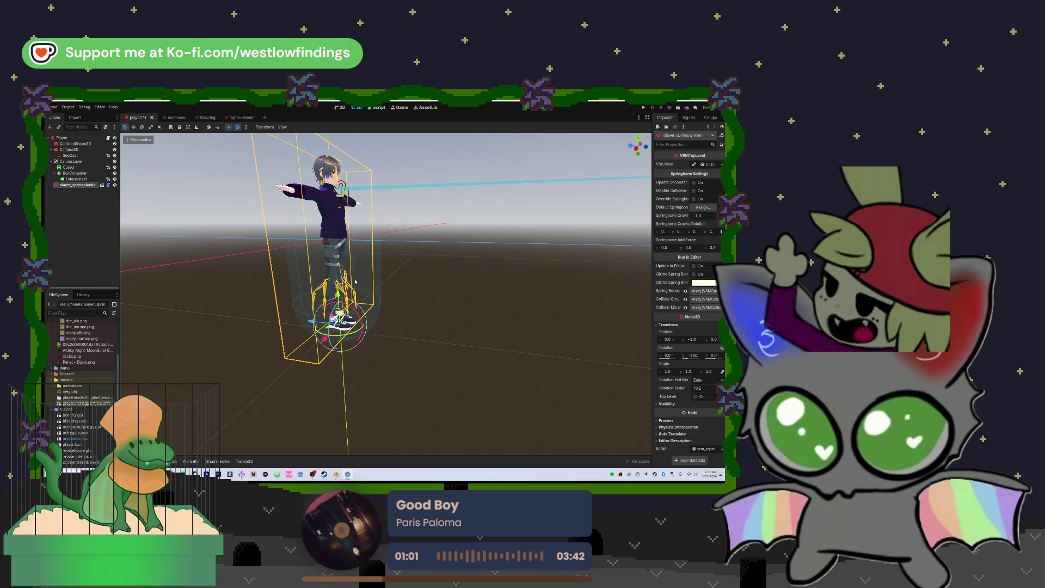
left_click_drag(338, 292, 338, 300)
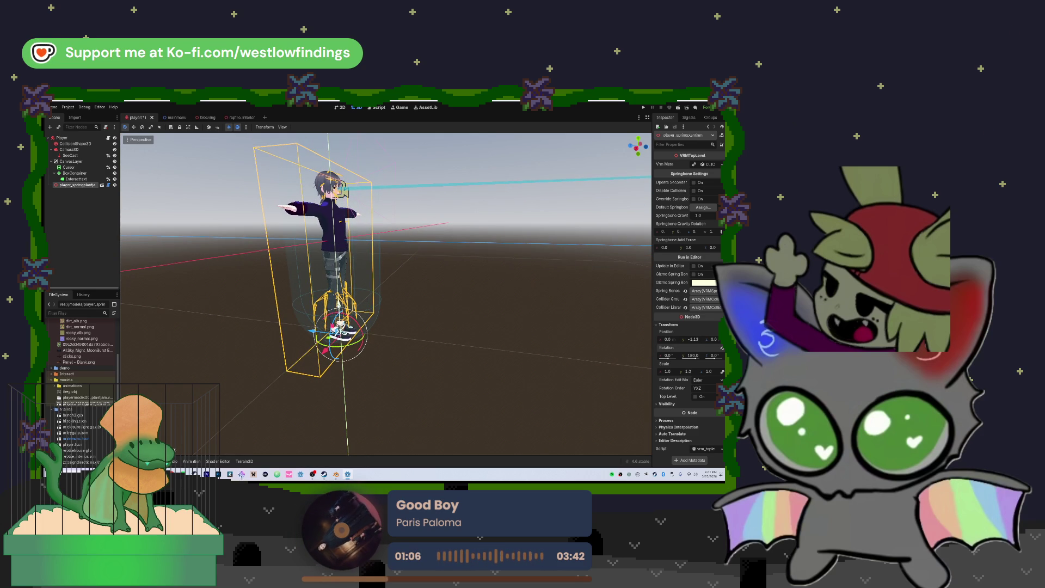
left_click_drag(339, 300, 338, 301)
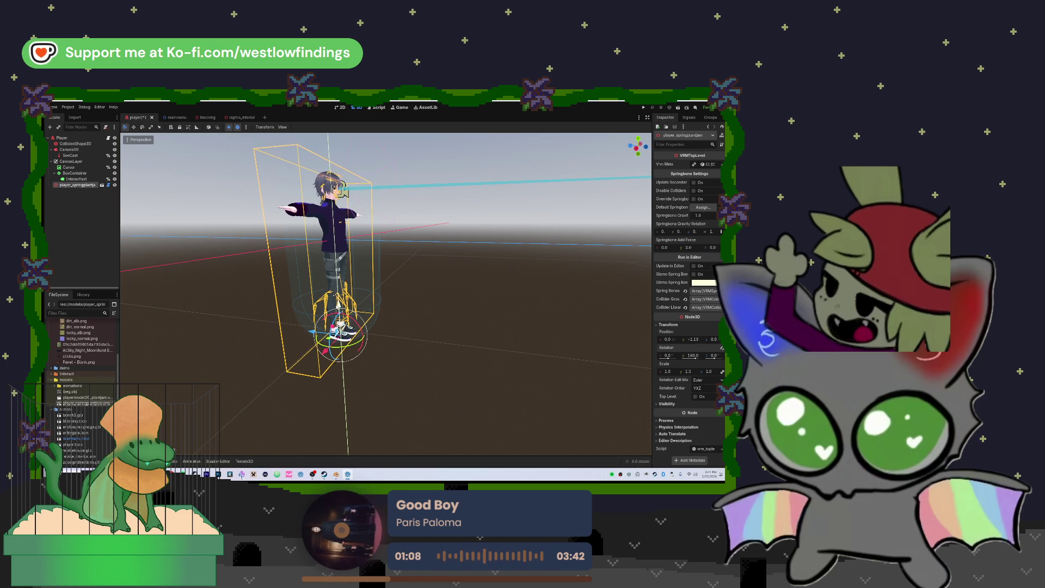
mouse_move(350, 173)
left_mouse_down()
mouse_move(326, 196)
mouse_move(370, 185)
mouse_move(424, 191)
left_mouse_up()
left_click_drag(419, 245, 383, 229)
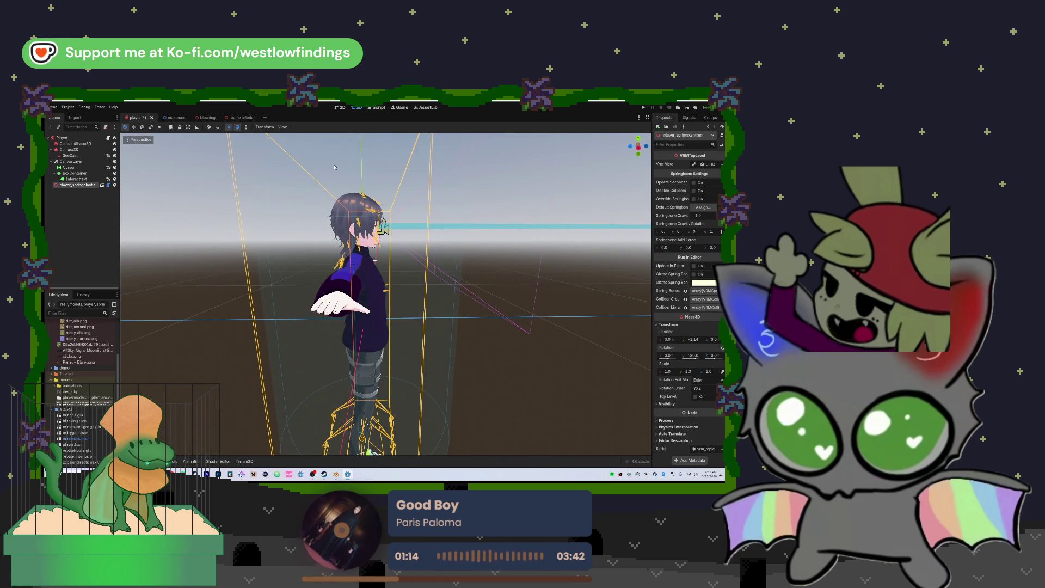
Check the SeeCast and Camera3D nodes against the character, then select the VRM node.
left_click(498, 231)
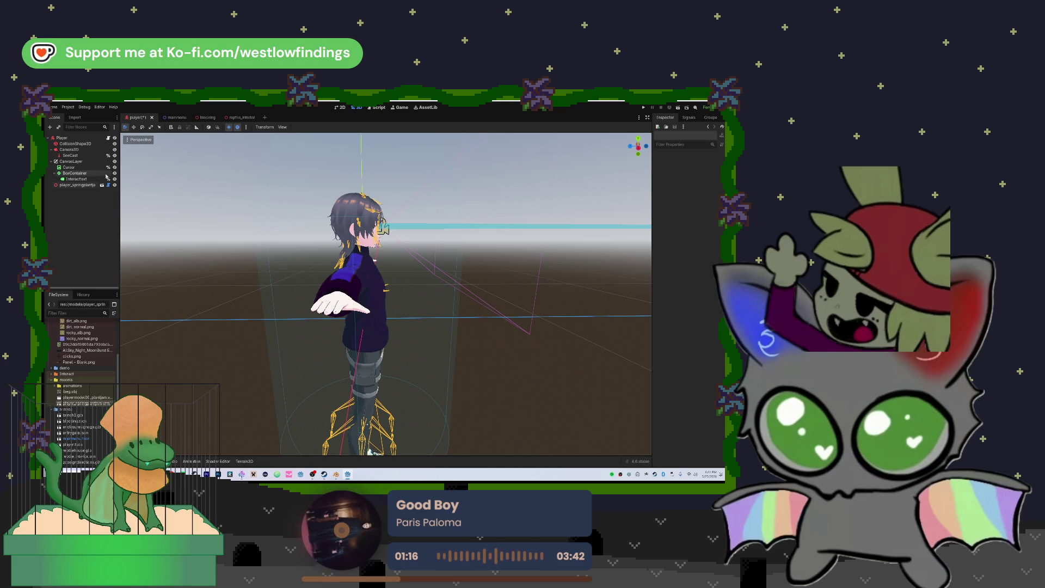
left_click(81, 155)
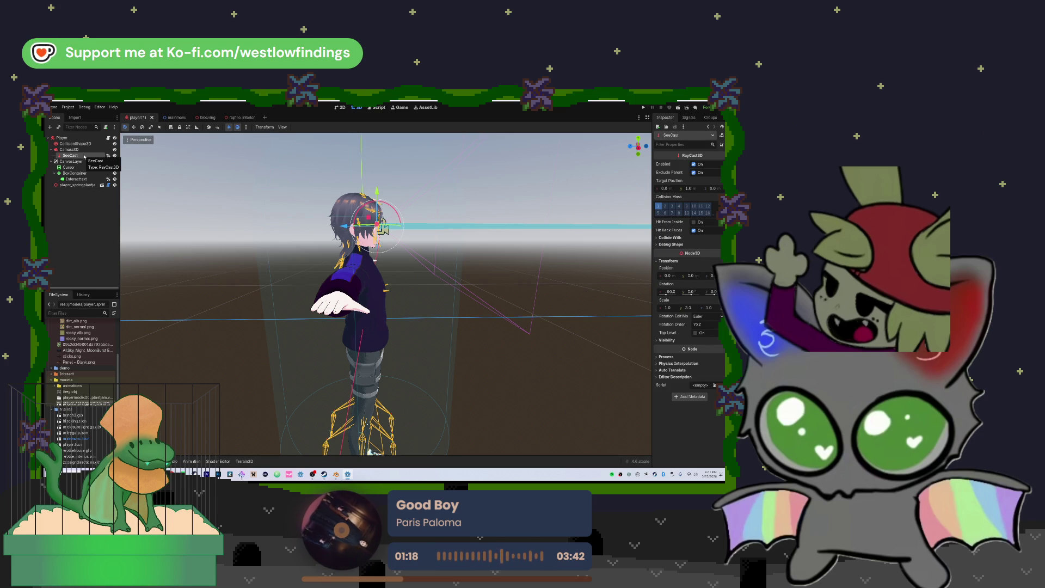
left_click(81, 149)
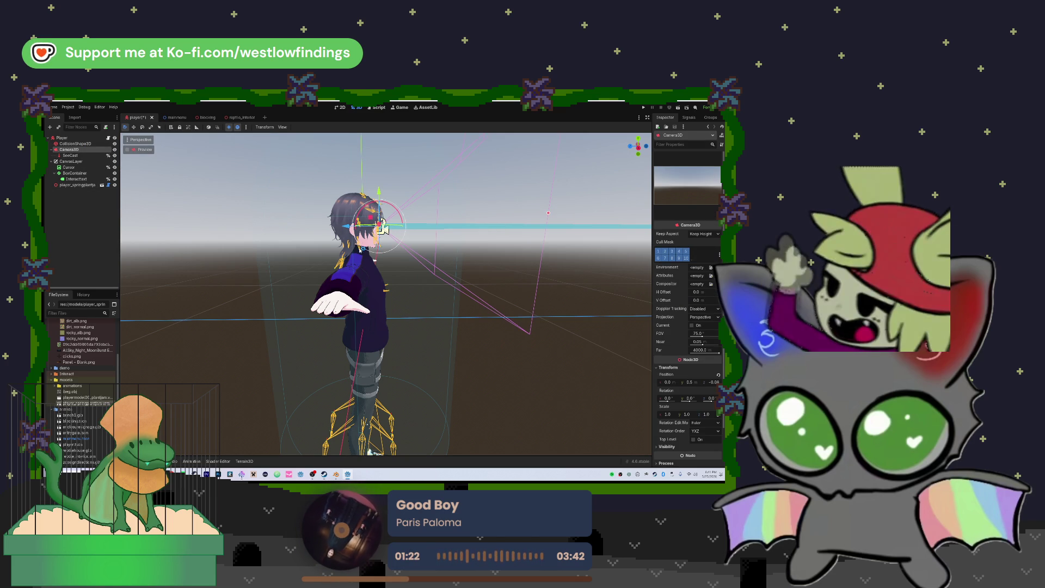
scroll(405, 280, "down", 4)
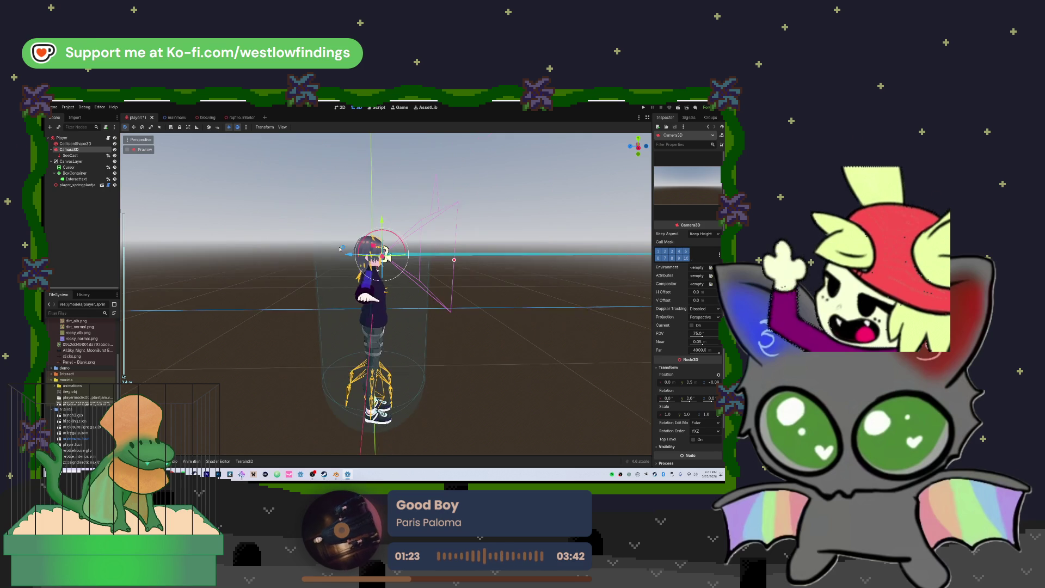
mouse_move(406, 279)
left_mouse_down()
mouse_move(480, 321)
mouse_move(487, 312)
left_mouse_up()
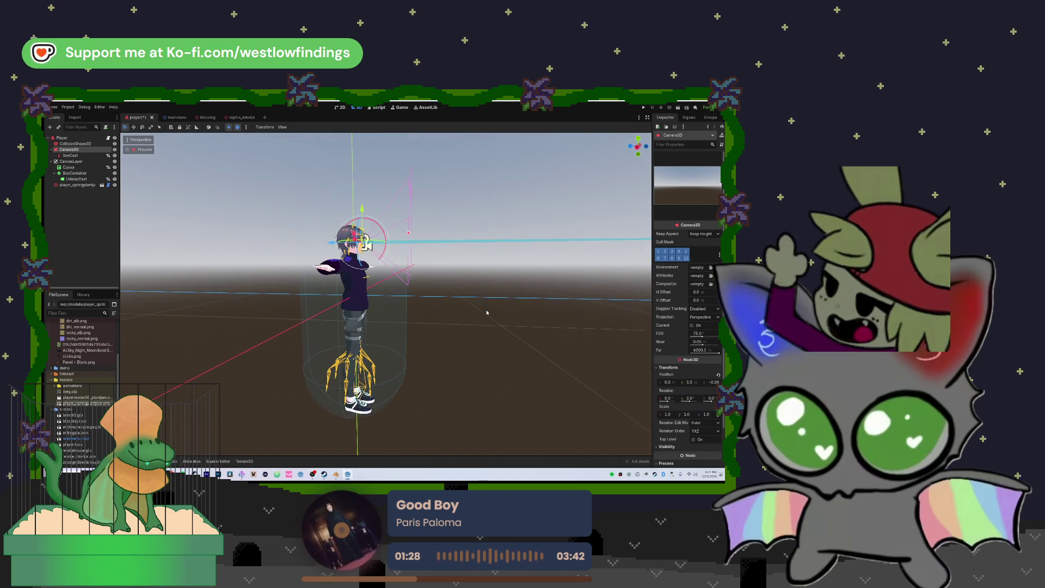
left_click(66, 185)
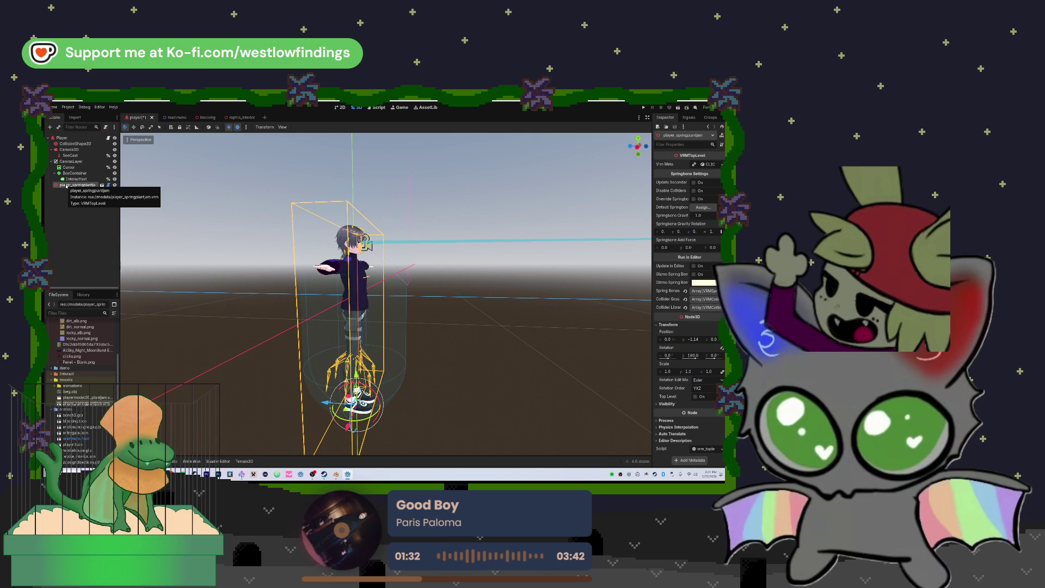
Open the VRM model as a new inherited scene and inspect its AnimationPlayer, GeneralSkeleton and scripts.
left_click(102, 185)
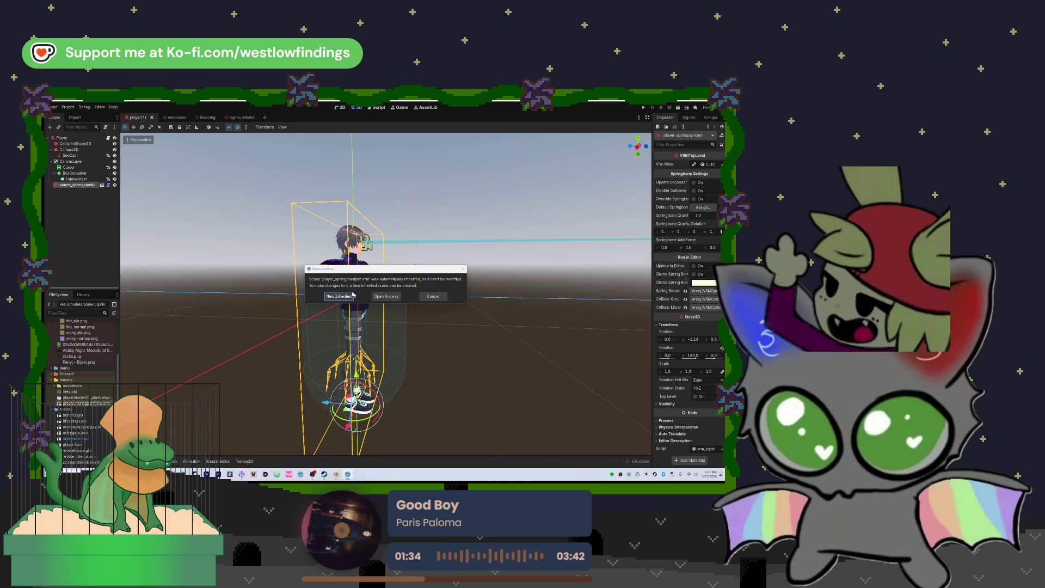
left_click(352, 298)
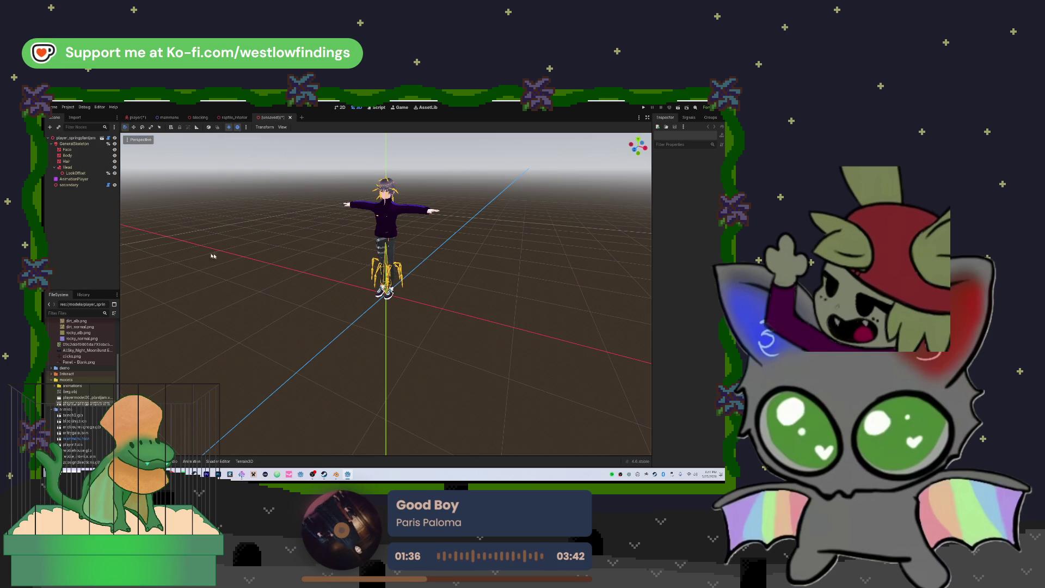
left_click(90, 180)
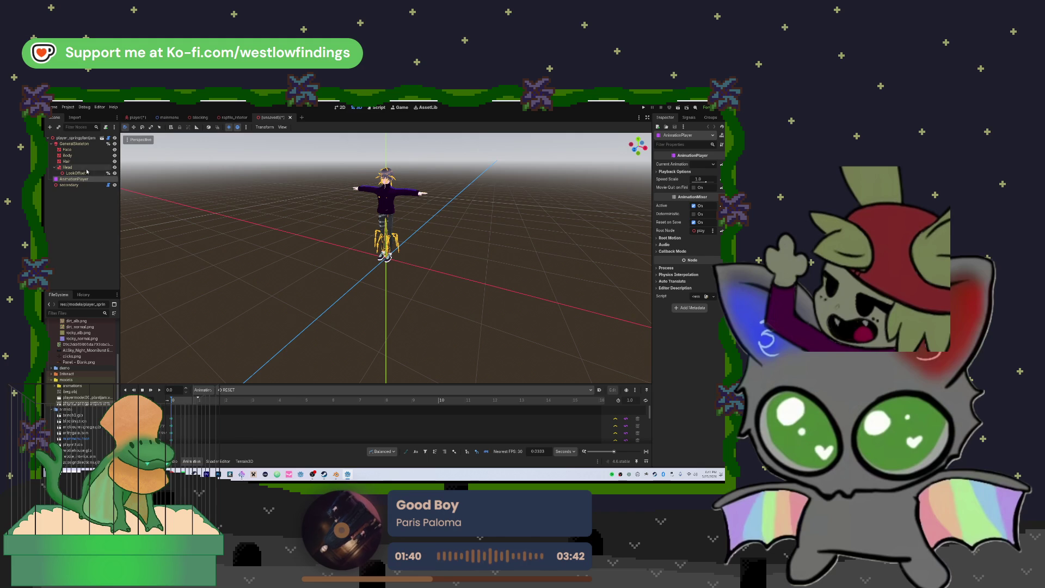
left_click(80, 143)
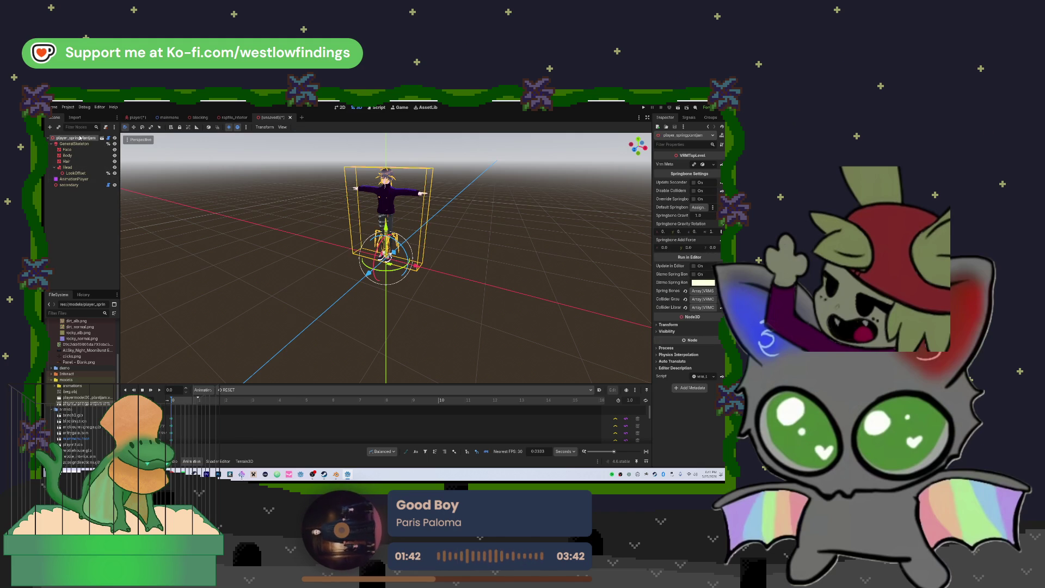
left_click(109, 138)
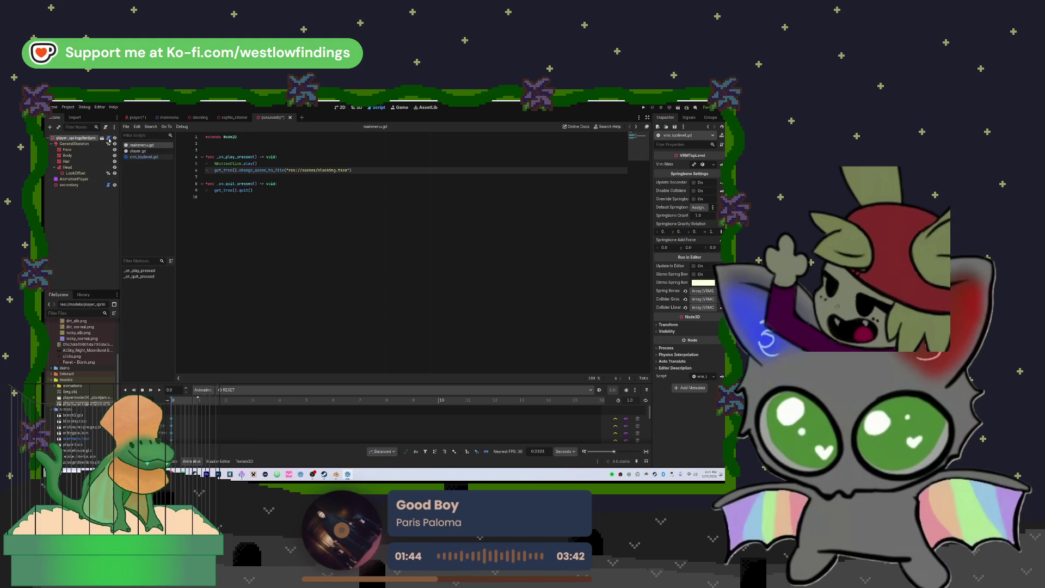
left_click(100, 186)
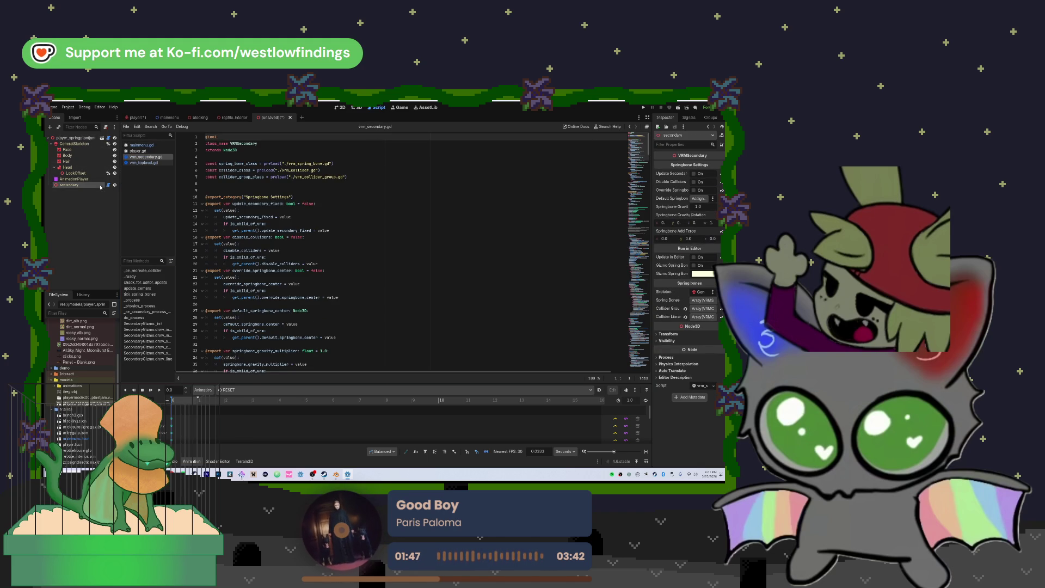
Return to the 3D view, select the model's root node, and close the inherited scene tab.
left_click(359, 108)
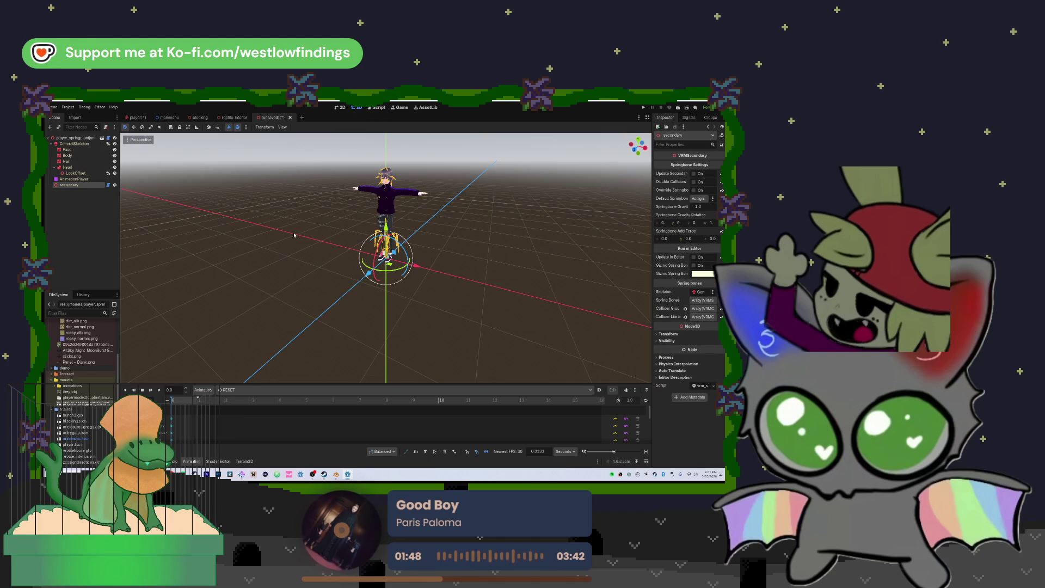
left_click(87, 138)
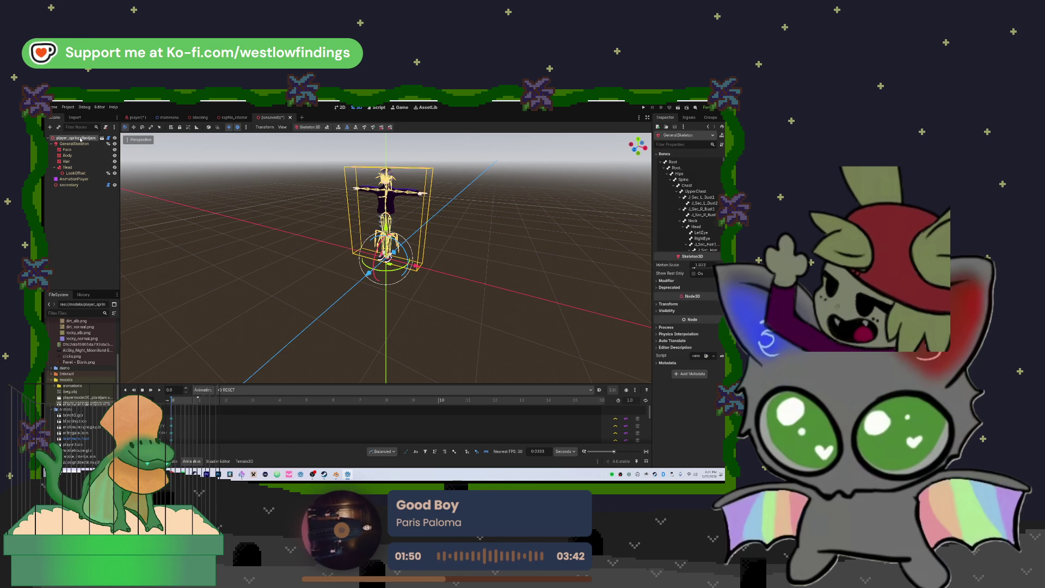
left_click(291, 119)
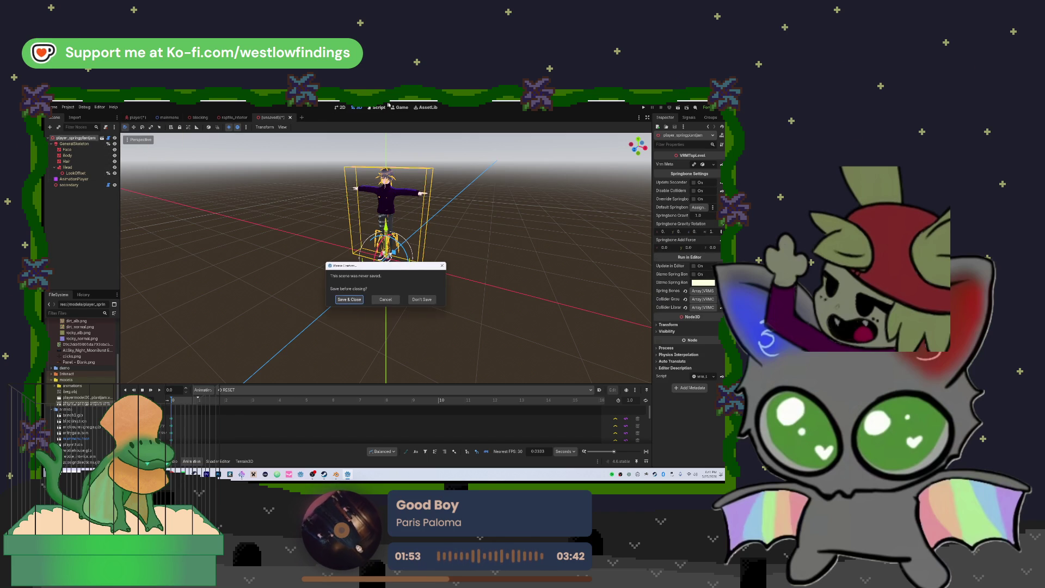
Discard the inherited scene and save the player scene.
left_click(420, 299)
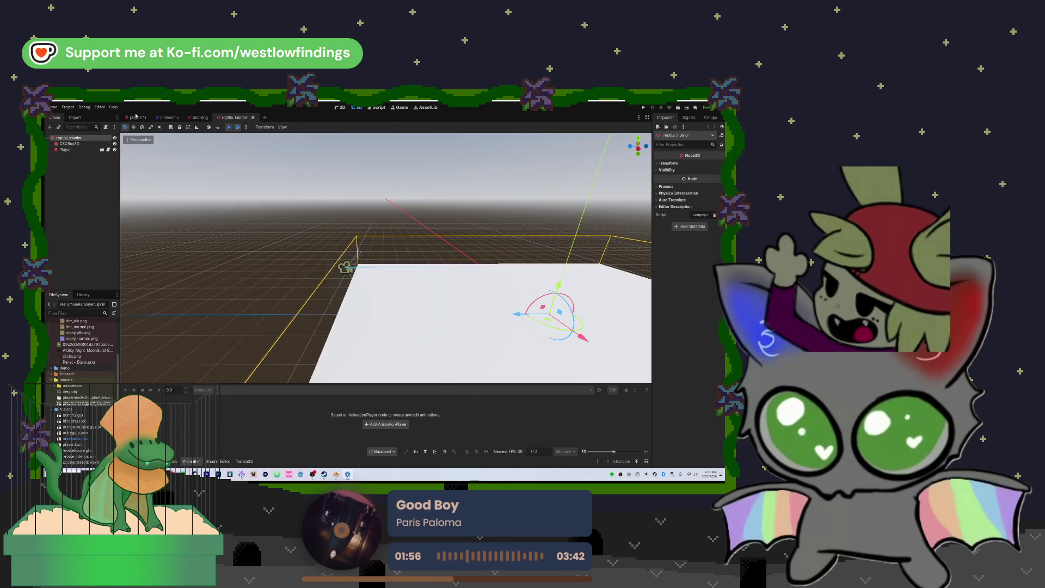
key("ctrl+Tab")
key("ctrl+s")
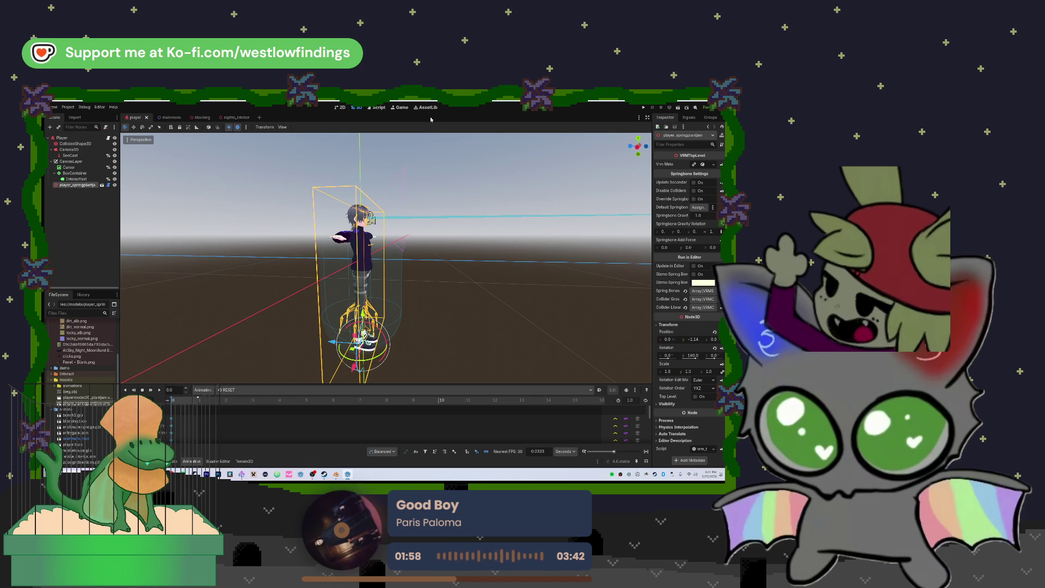
Search the Asset Library for 'mixamo' and open the Mixamo Animation Retargeter details.
left_click(429, 107)
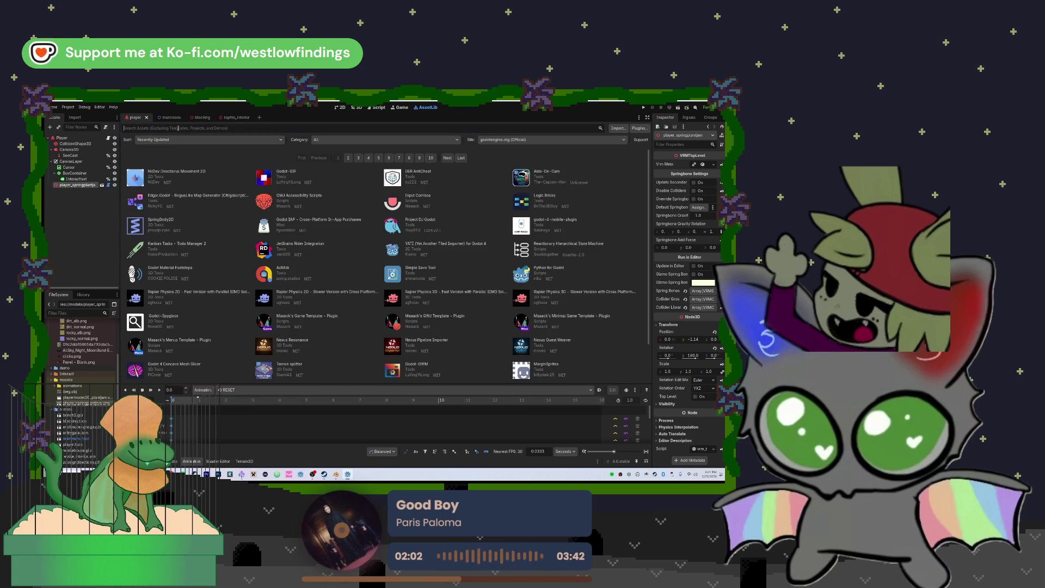
type("mixamo")
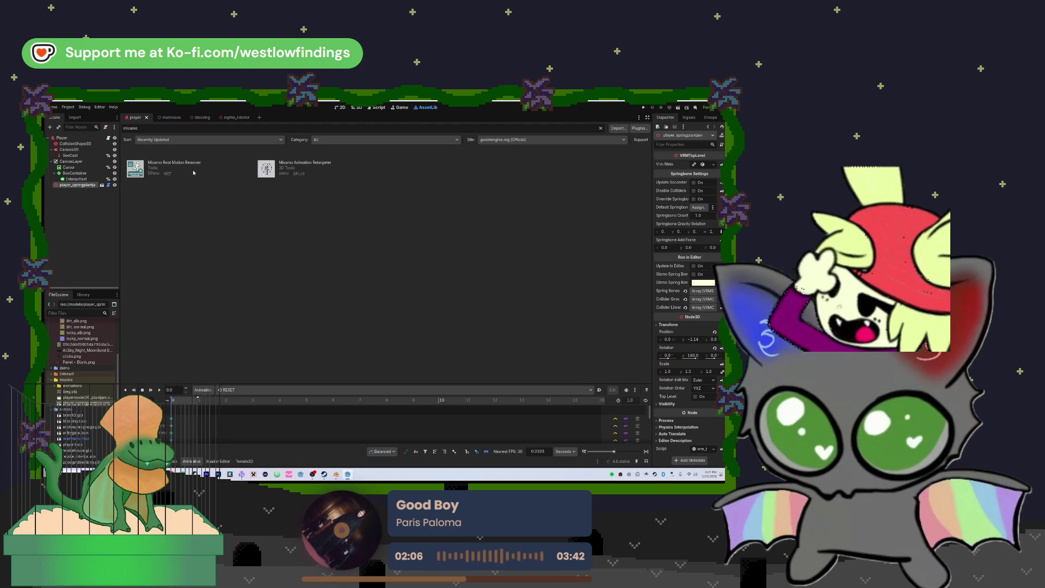
left_click(320, 163)
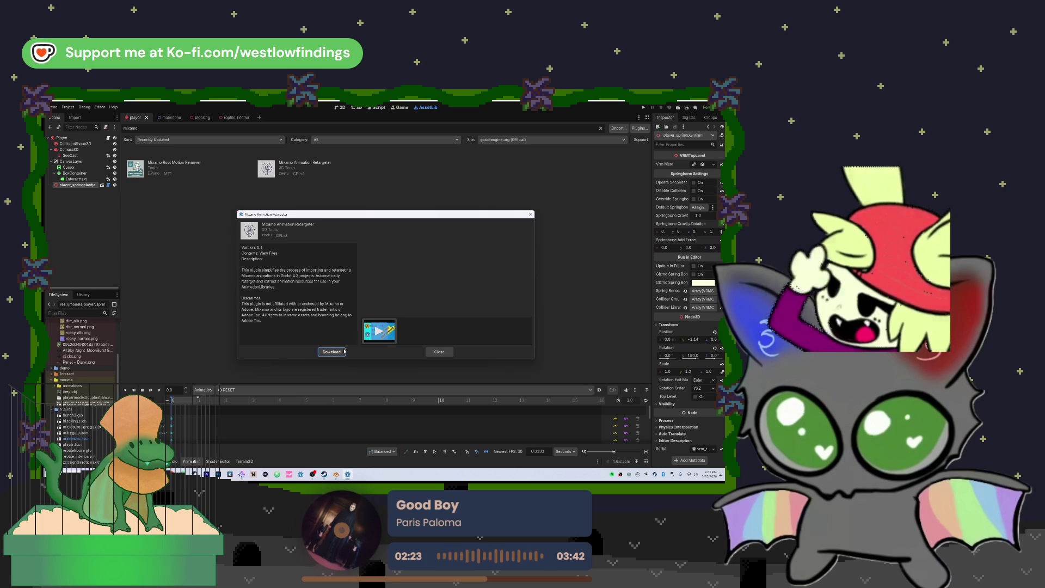
Download and install the Mixamo Animation Retargeter plugin, then reselect Player and reopen its asset page.
left_click(333, 351)
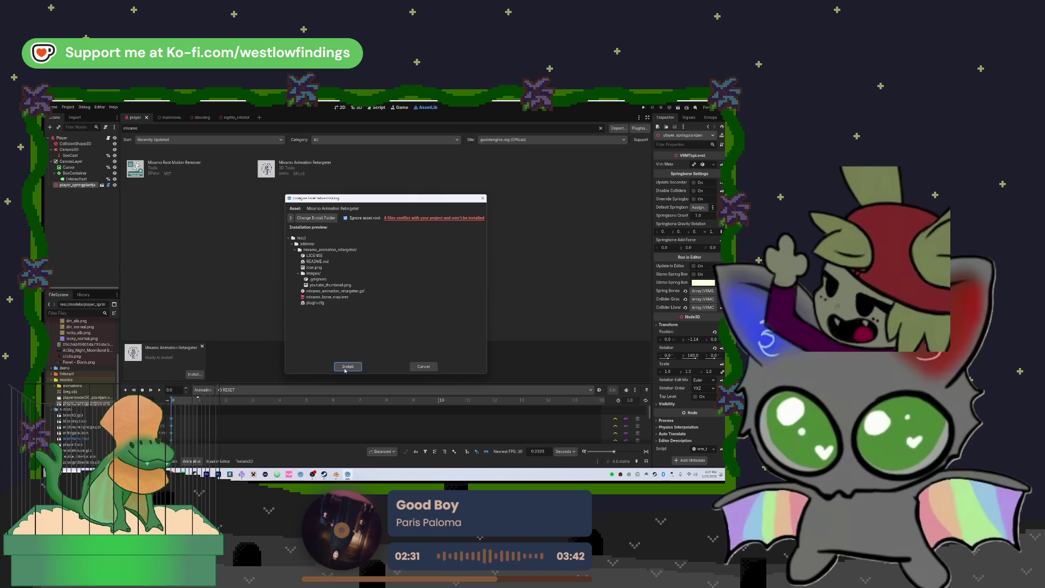
left_click(350, 367)
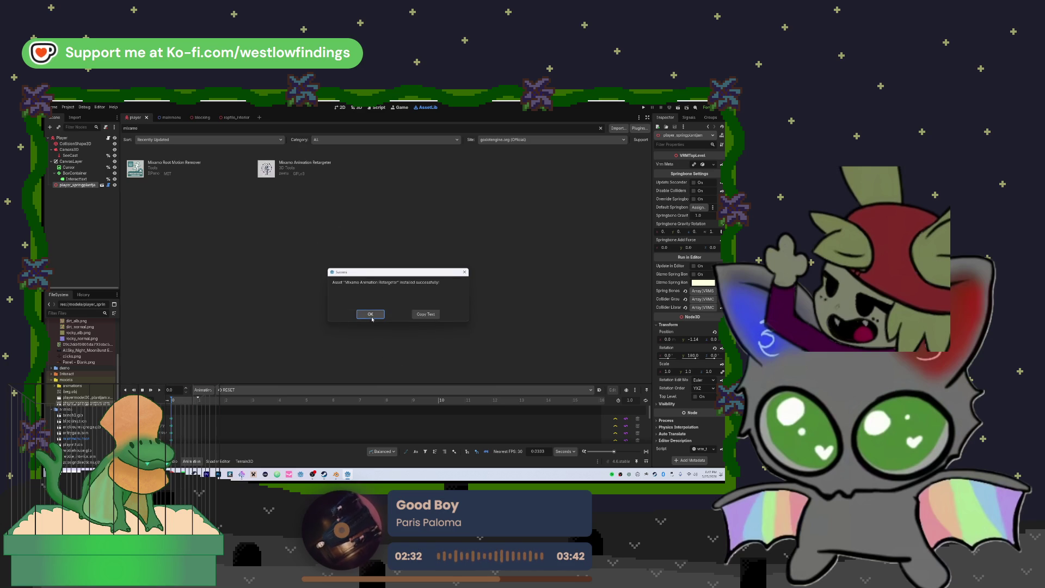
left_click(371, 314)
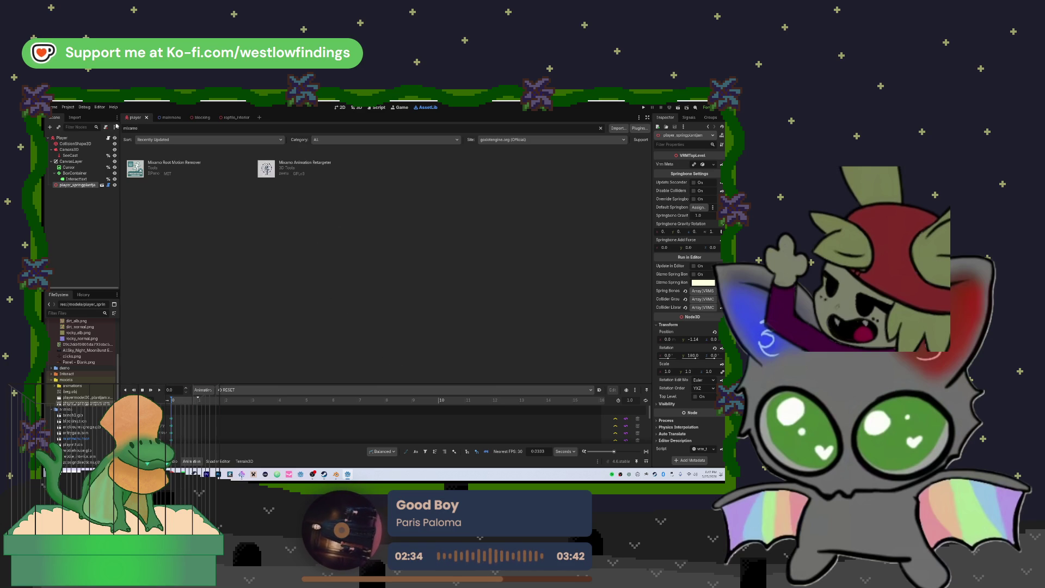
left_click(62, 138)
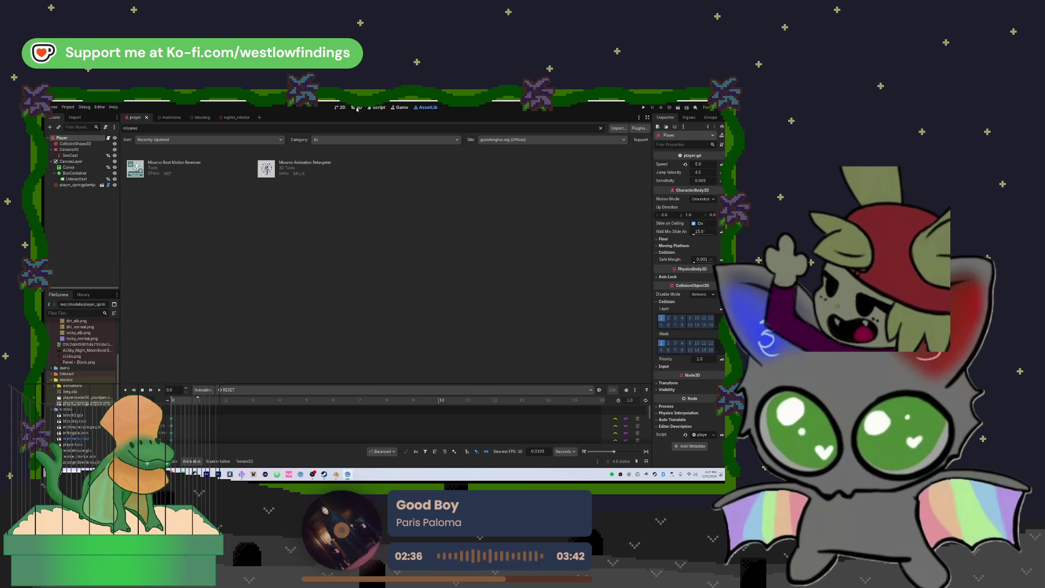
left_click(305, 163)
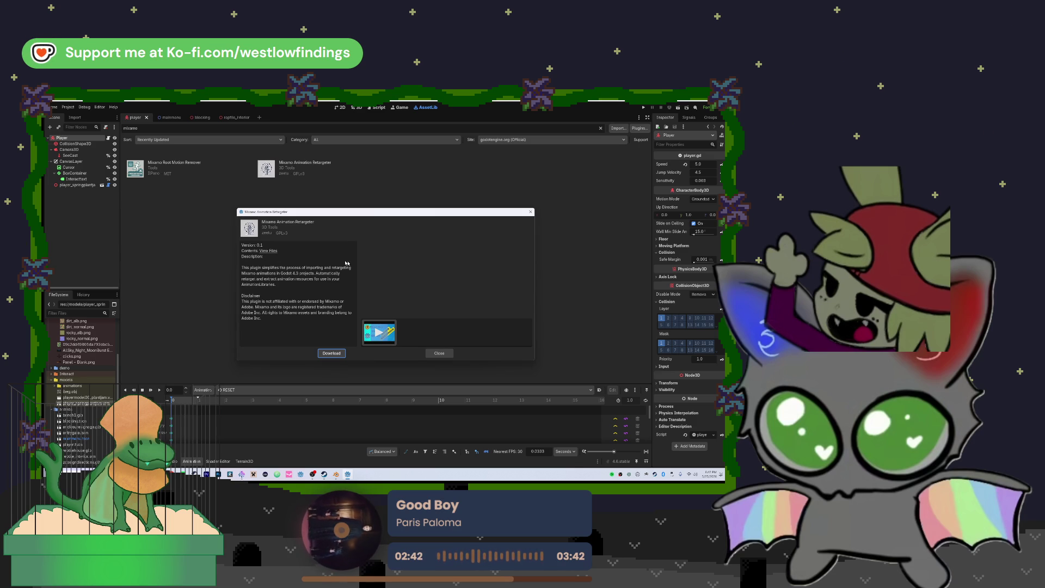
Close the asset details, check the Downloads folder in File Explorer, then return to the forum post.
left_click(436, 355)
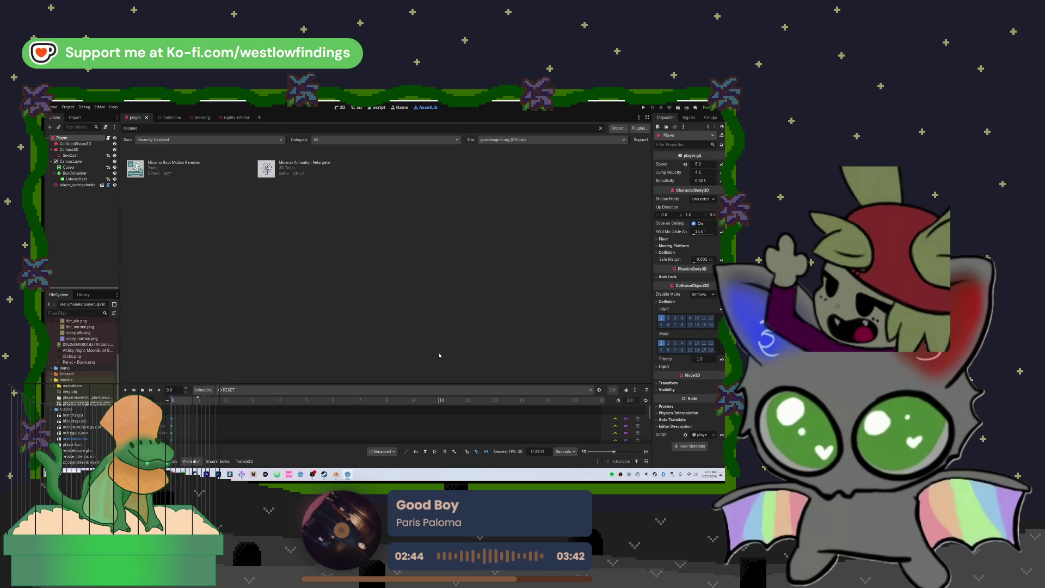
key("alt+Tab")
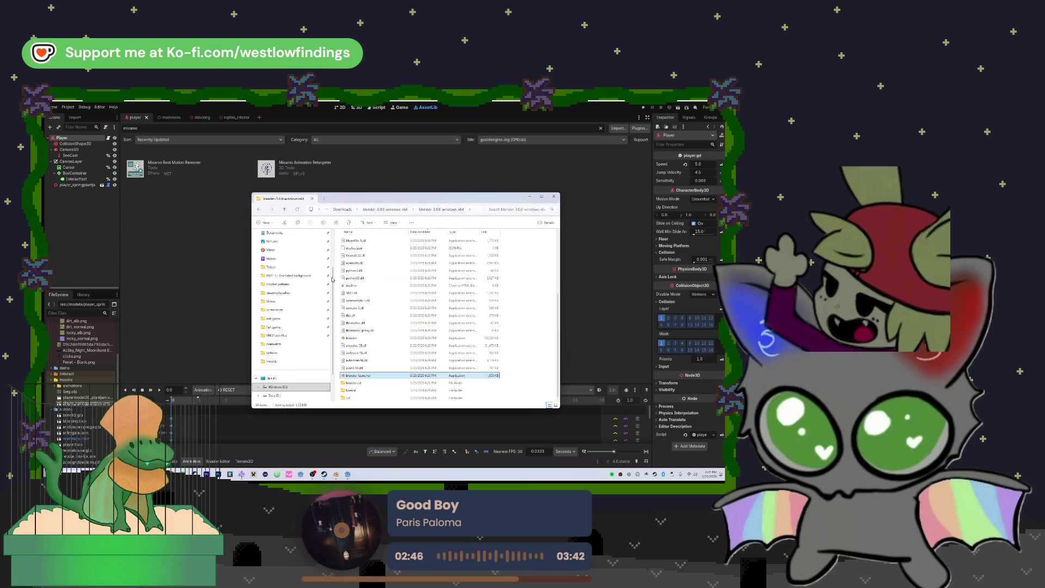
scroll(286, 280, "up", 3)
left_click(286, 278)
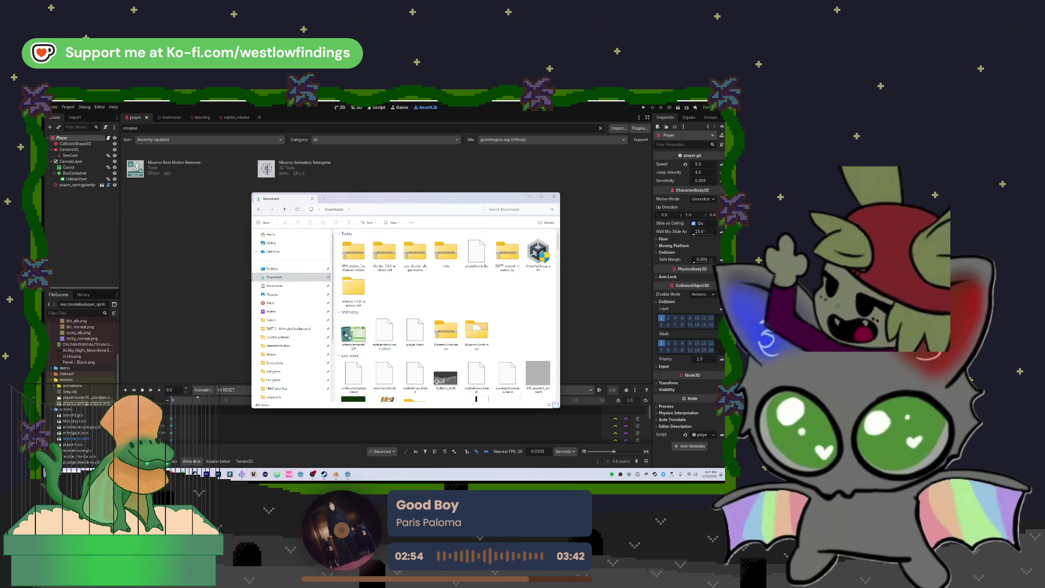
key("alt+Tab")
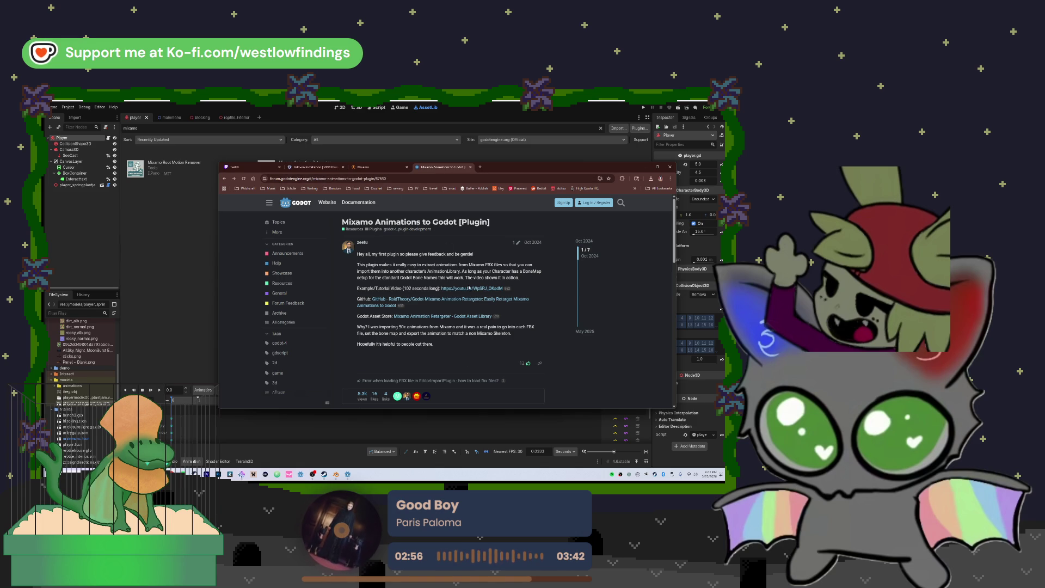
Watch the Mixamo Godot Animation Retargeting Tutorial in a new tab, pause it, and return to Godot.
left_click(469, 289)
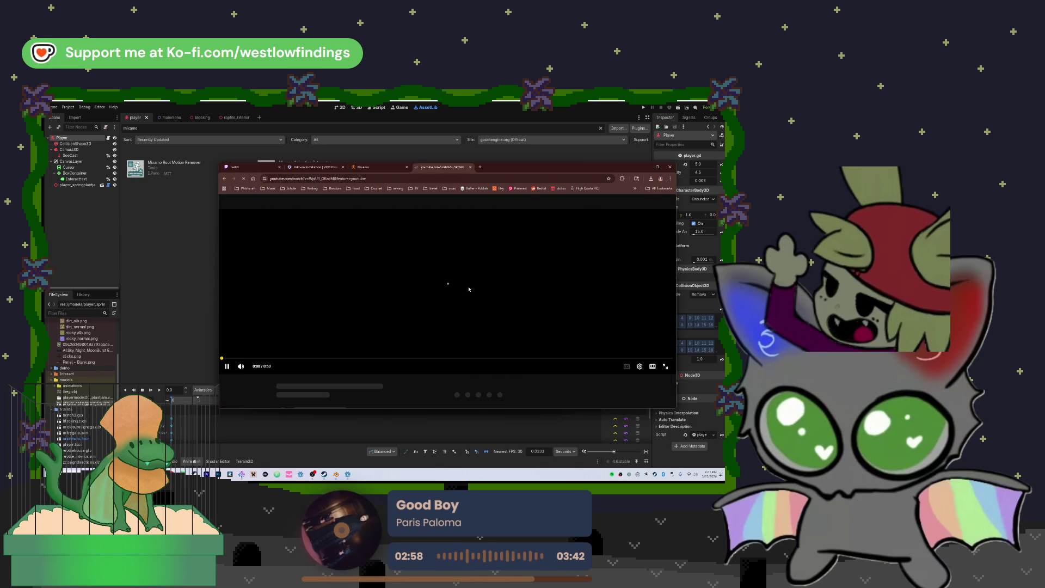
key("alt+Left")
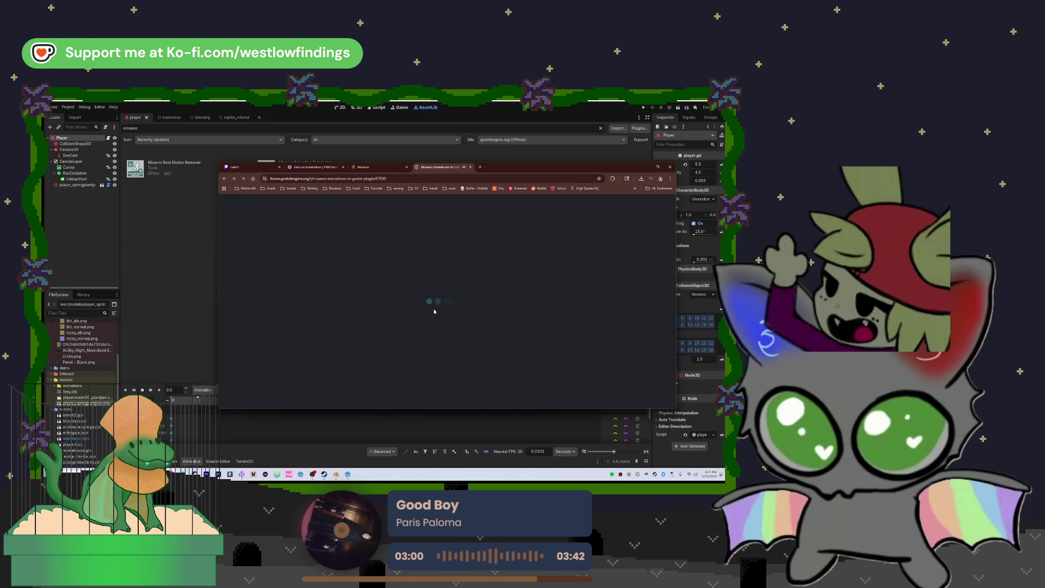
right_click(450, 288)
left_click(474, 292)
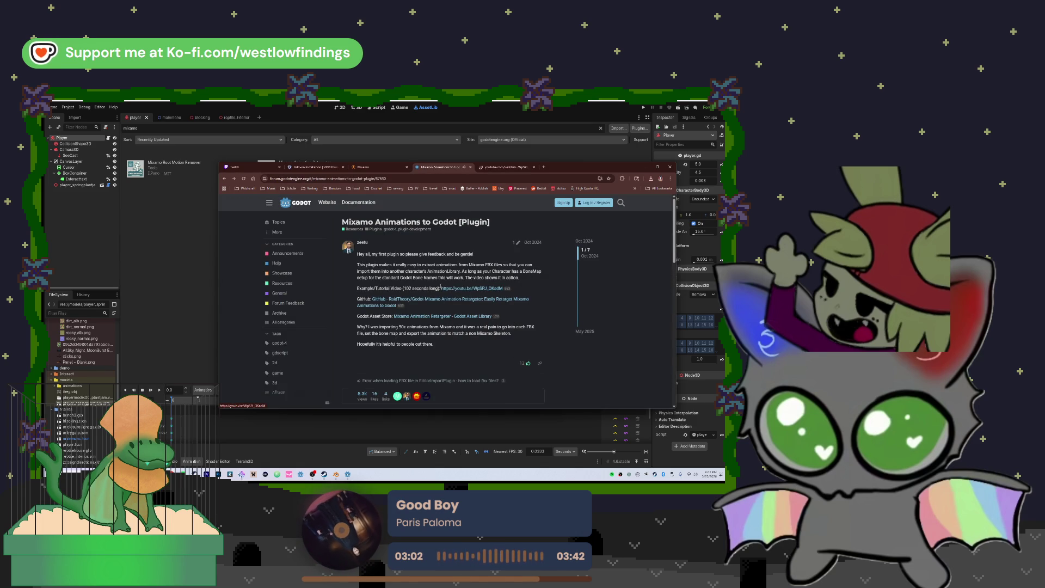
left_click(503, 167)
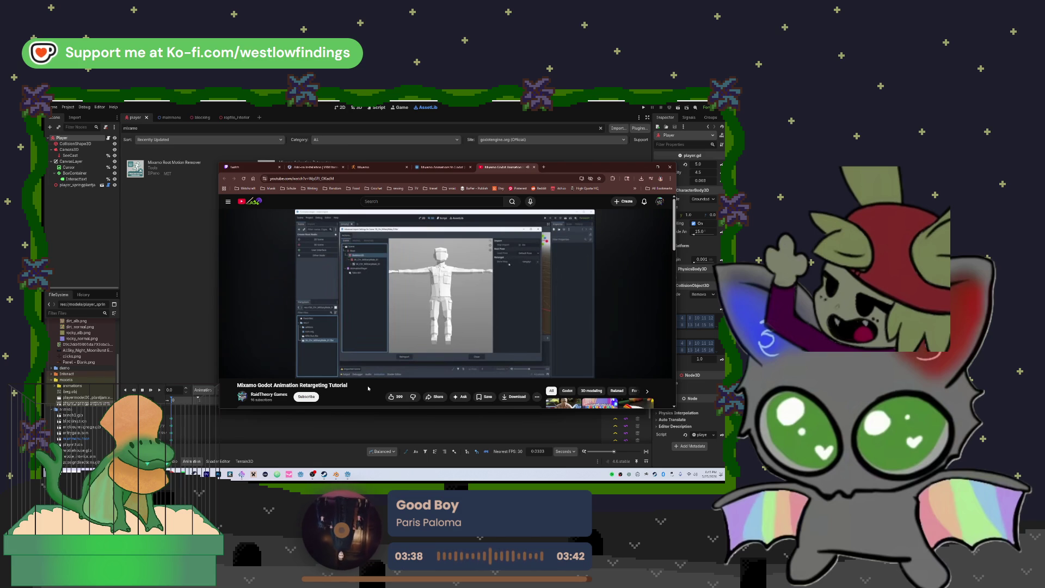
key("k")
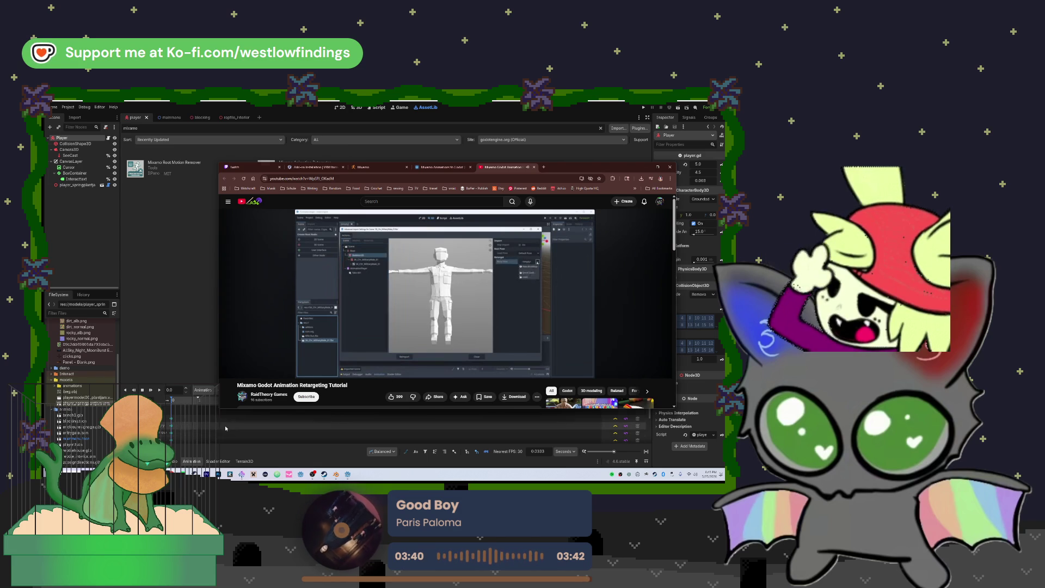
left_click(59, 390)
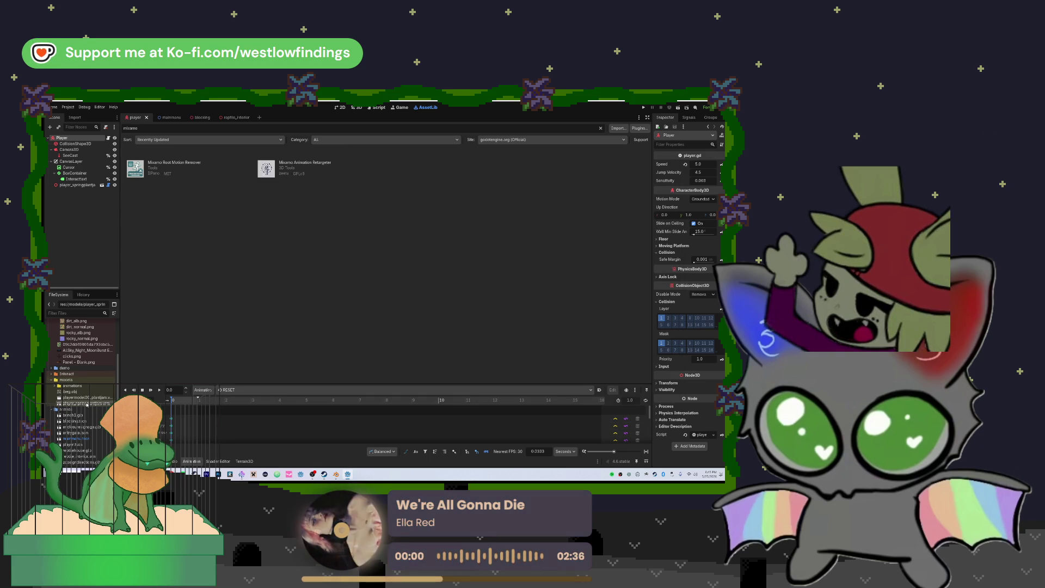
Open the VRM model's Advanced Import Settings and inspect the GeneralSkeleton, Face and root nodes.
double_click(87, 404)
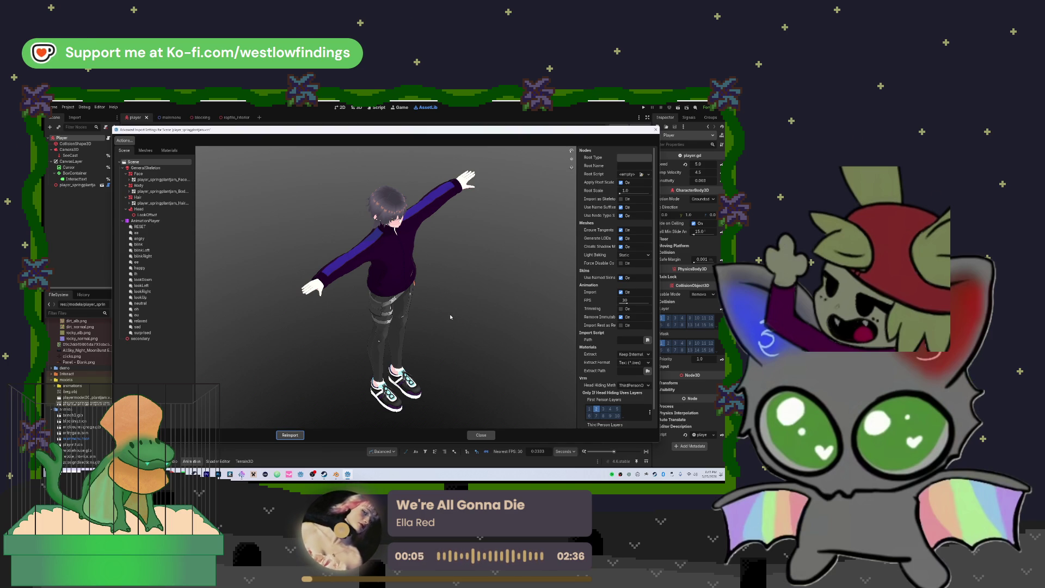
left_click(145, 168)
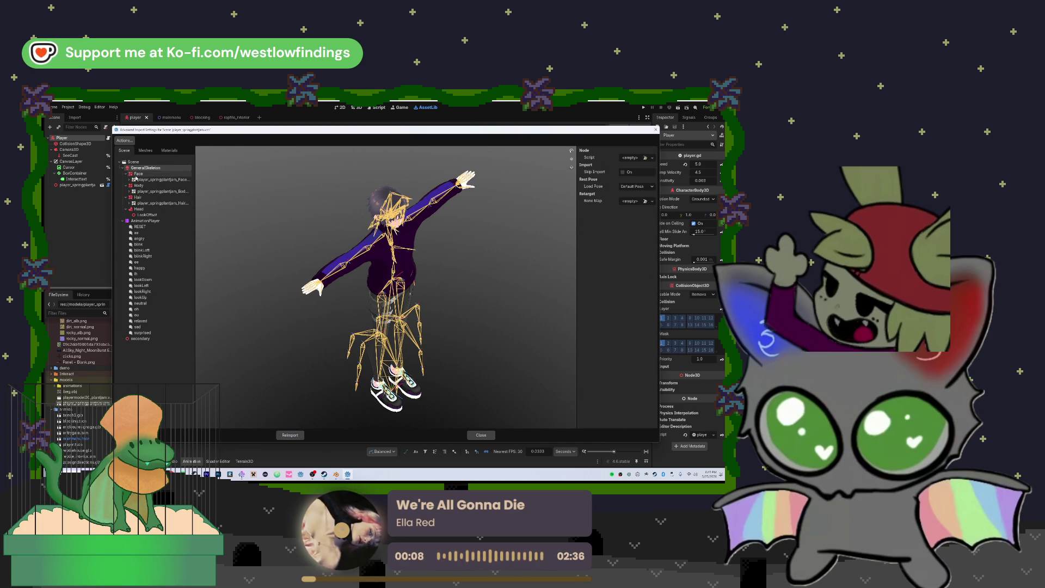
left_click(141, 174)
left_click(145, 162)
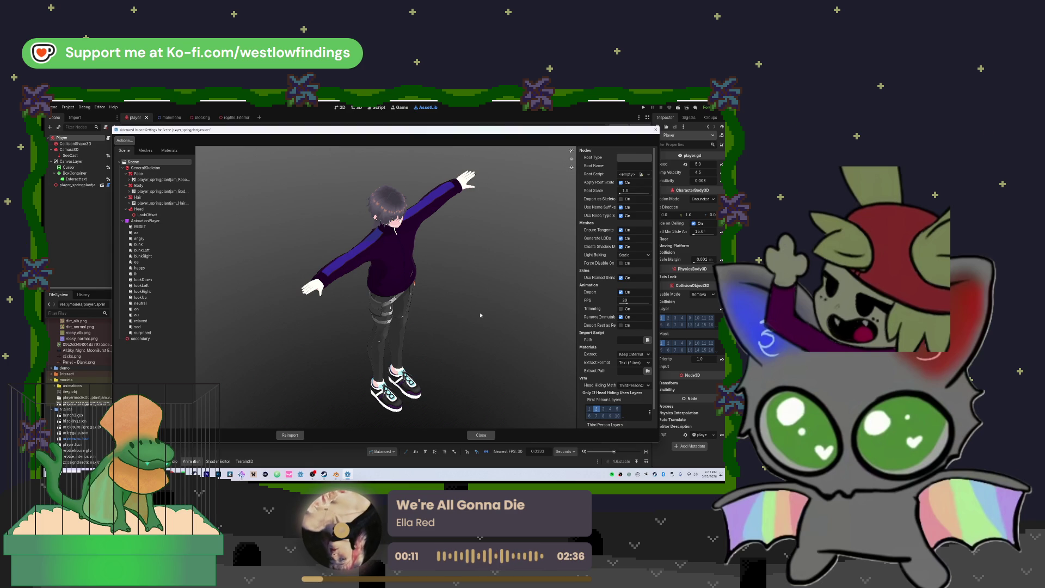
Check the tutorial video, then view the GeneralSkeleton's retarget options and bone map choices.
key("alt+Tab")
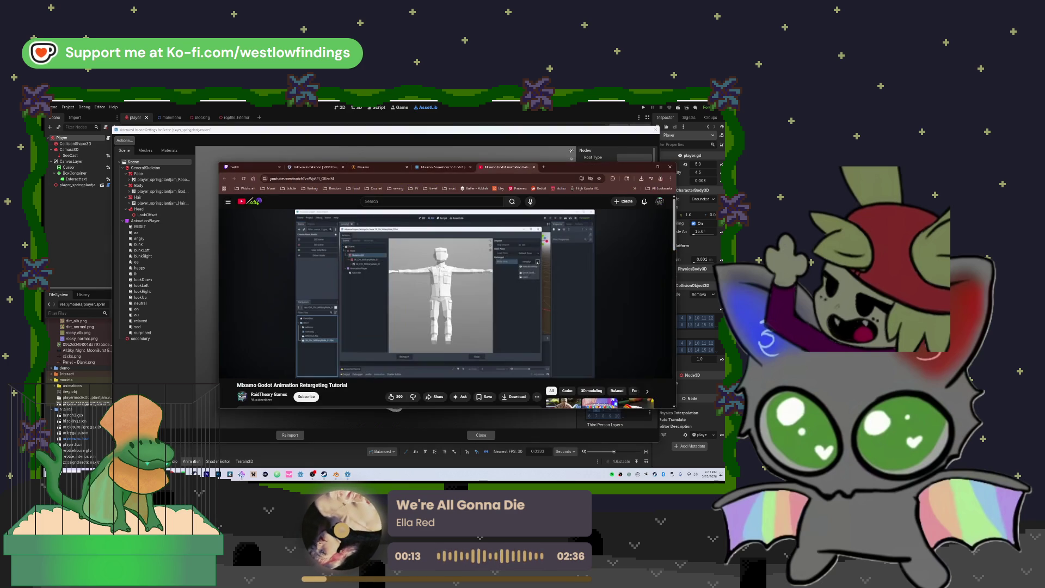
left_click(428, 300)
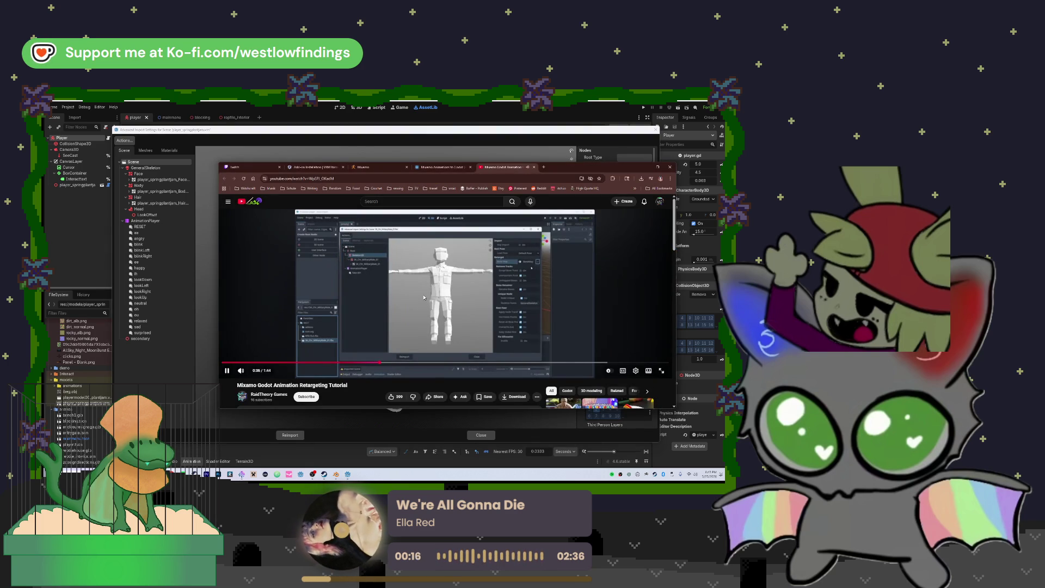
left_click(554, 315)
key("alt+Tab")
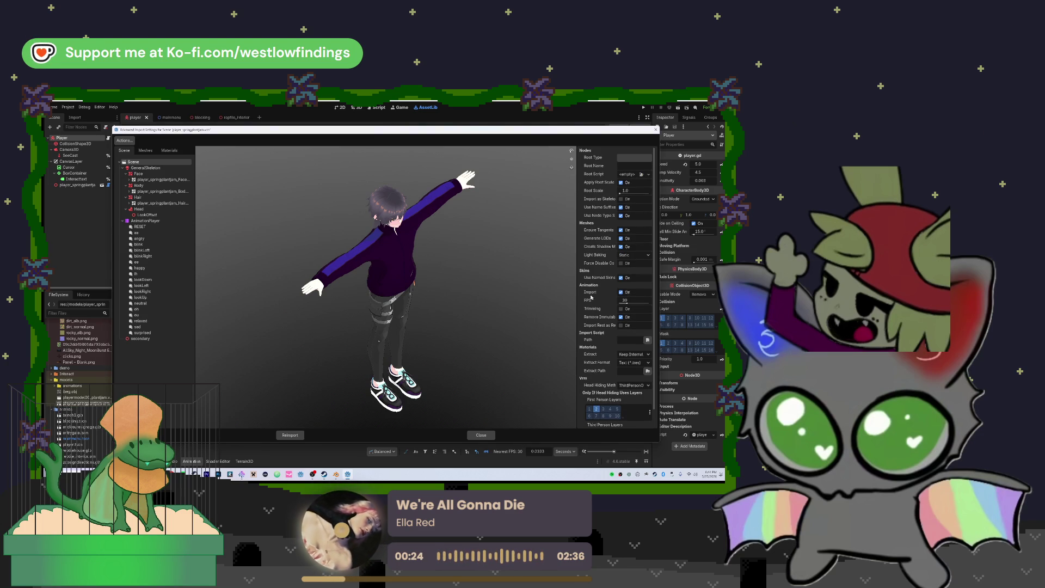
left_click(174, 169)
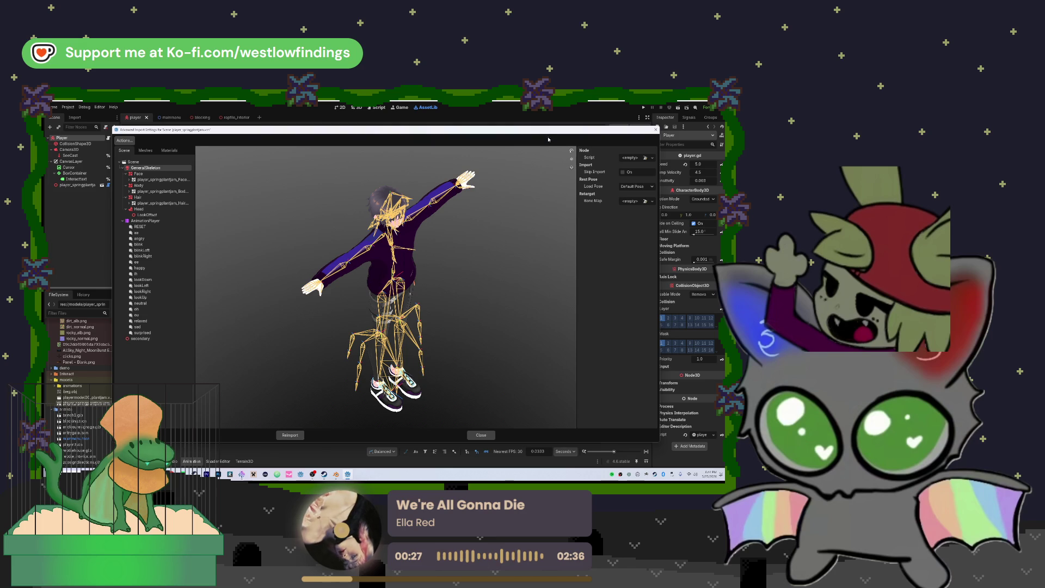
left_click(632, 201)
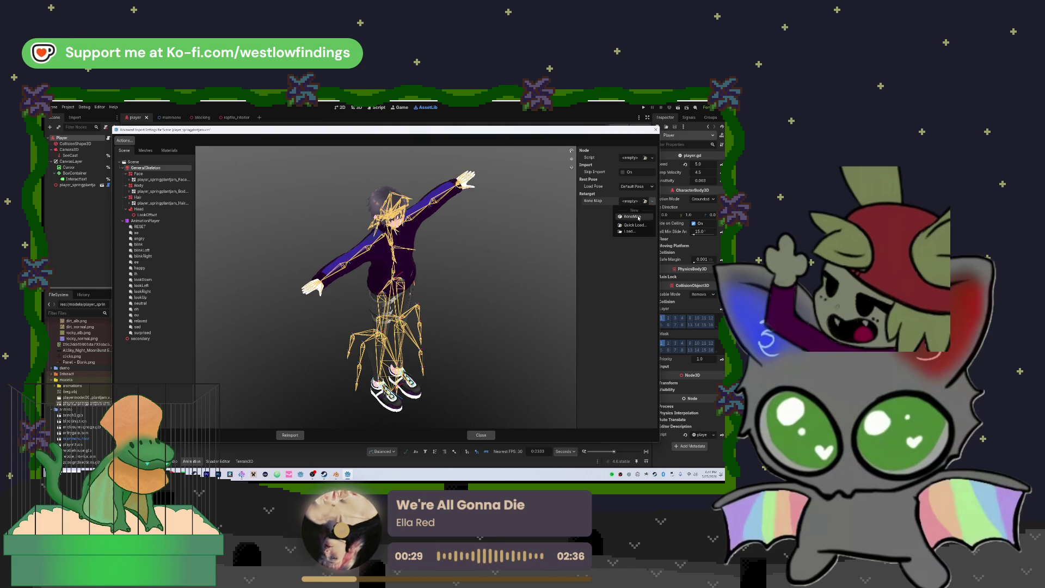
Create a New BoneMap for the skeleton and compare it with the retargeting tutorial.
left_click(639, 217)
left_click(636, 202)
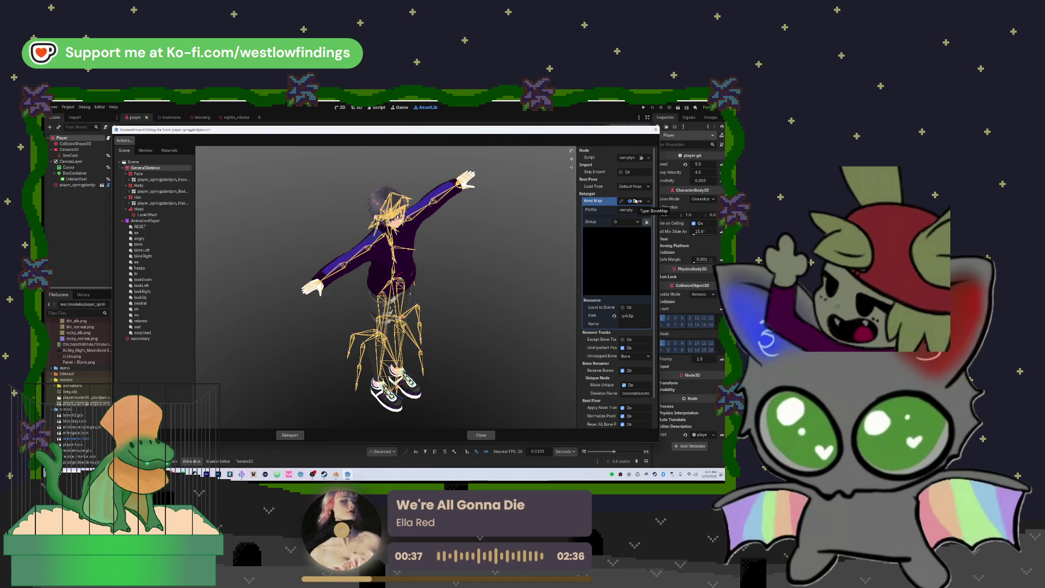
left_click(640, 202)
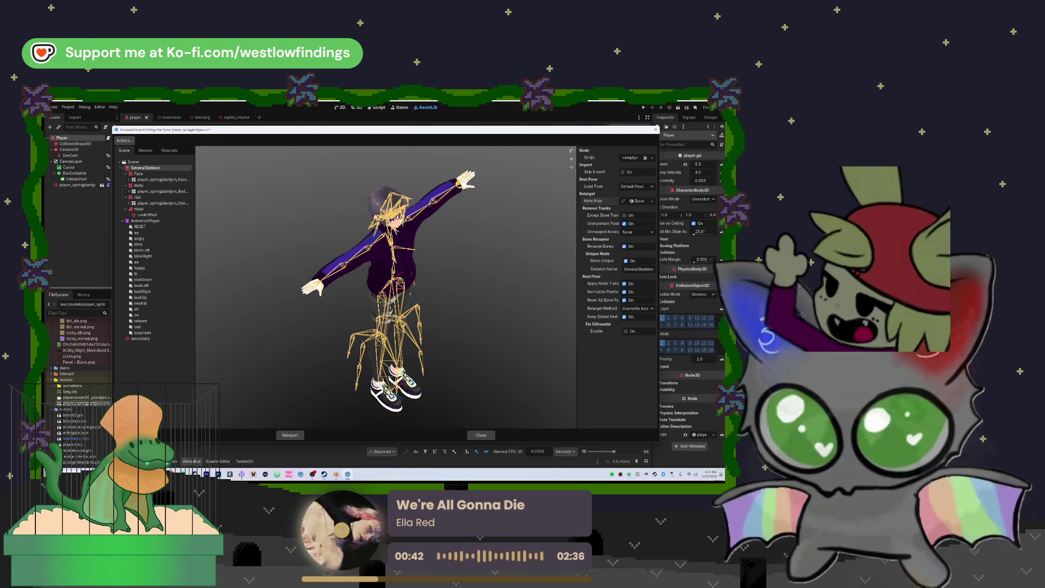
key("alt+Tab")
left_click(391, 274)
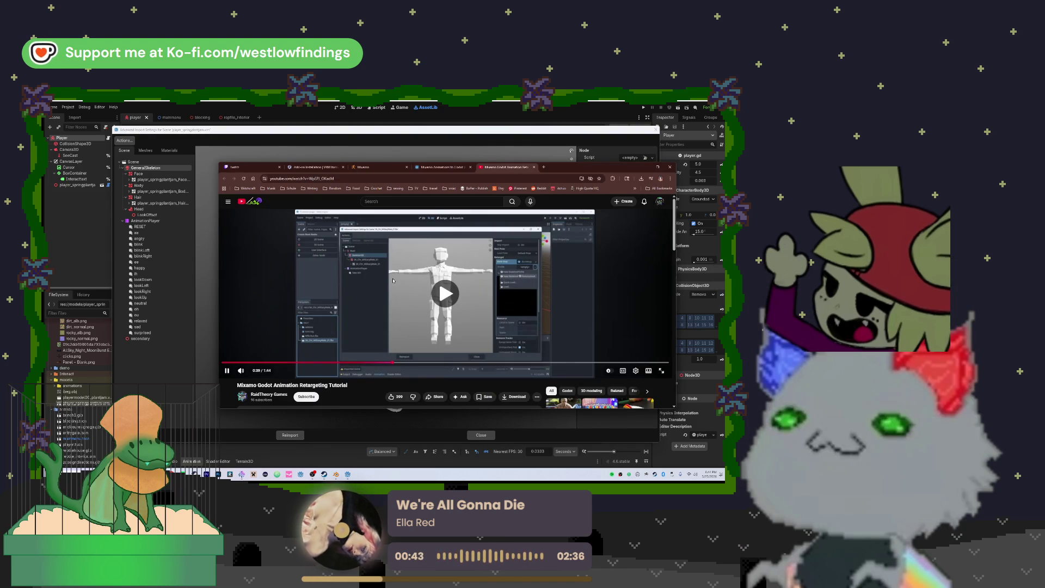
key("space")
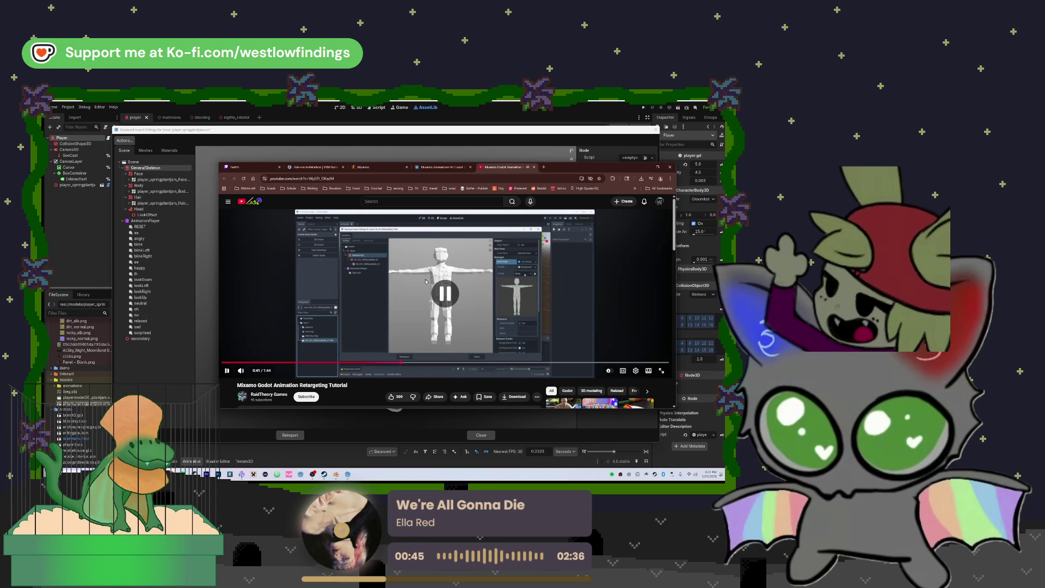
left_click(212, 238)
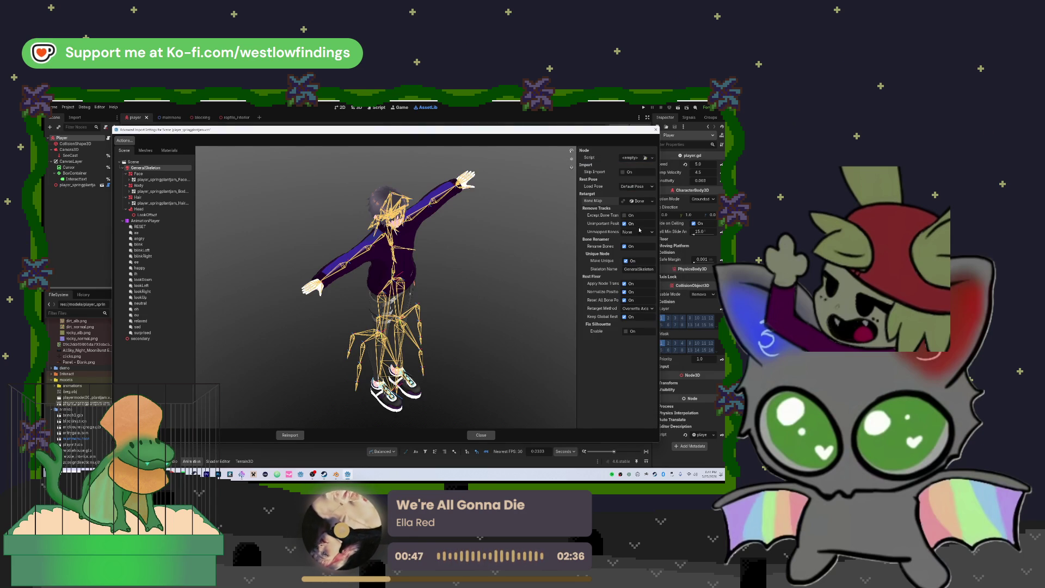
Set the bone map profile to SkeletonProfileHumanoid with the Body group, then review the tutorial.
left_click(637, 202)
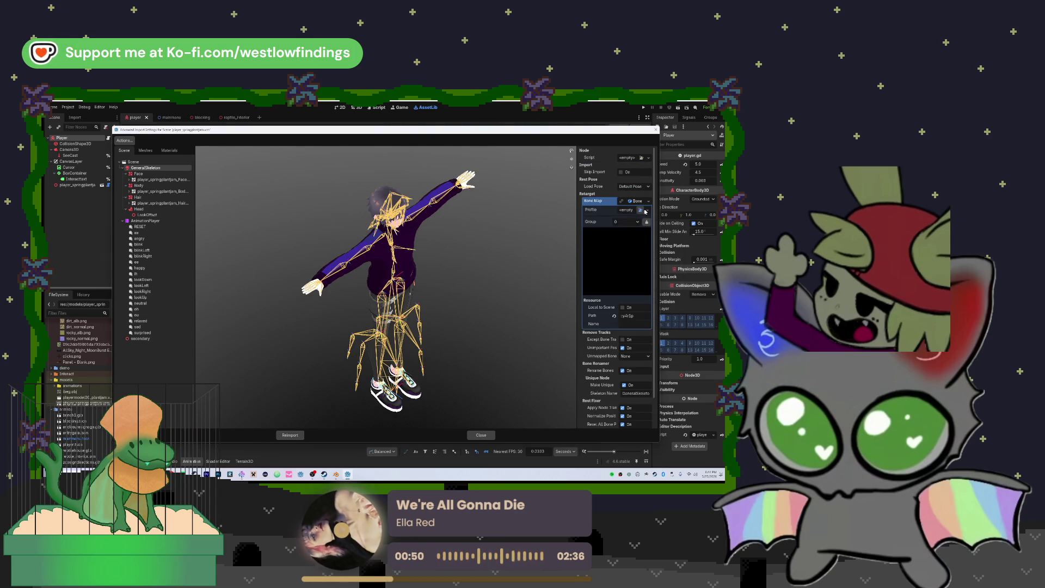
left_click(641, 210)
key("Escape")
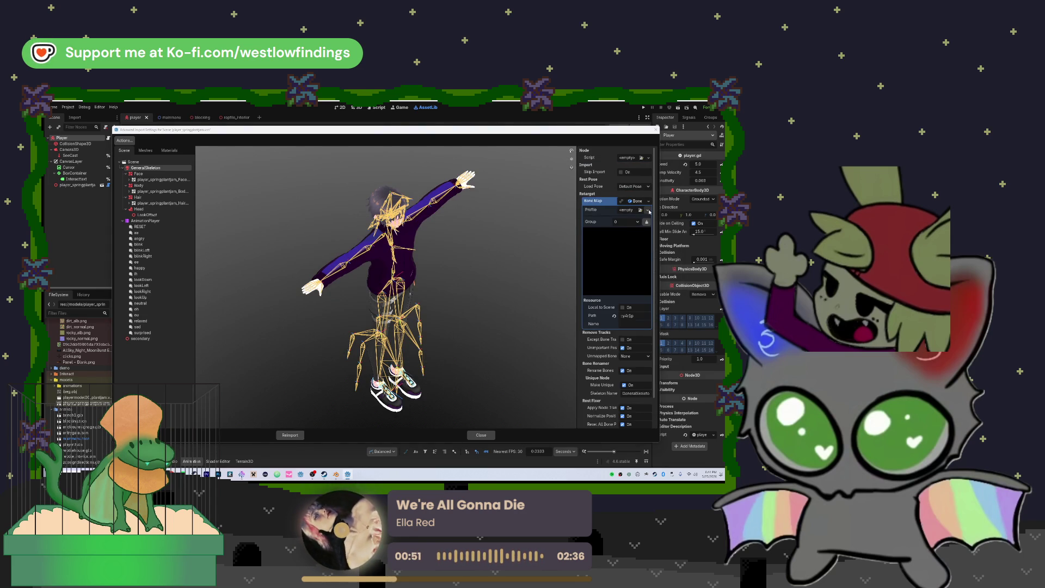
left_click(647, 210)
left_click(638, 230)
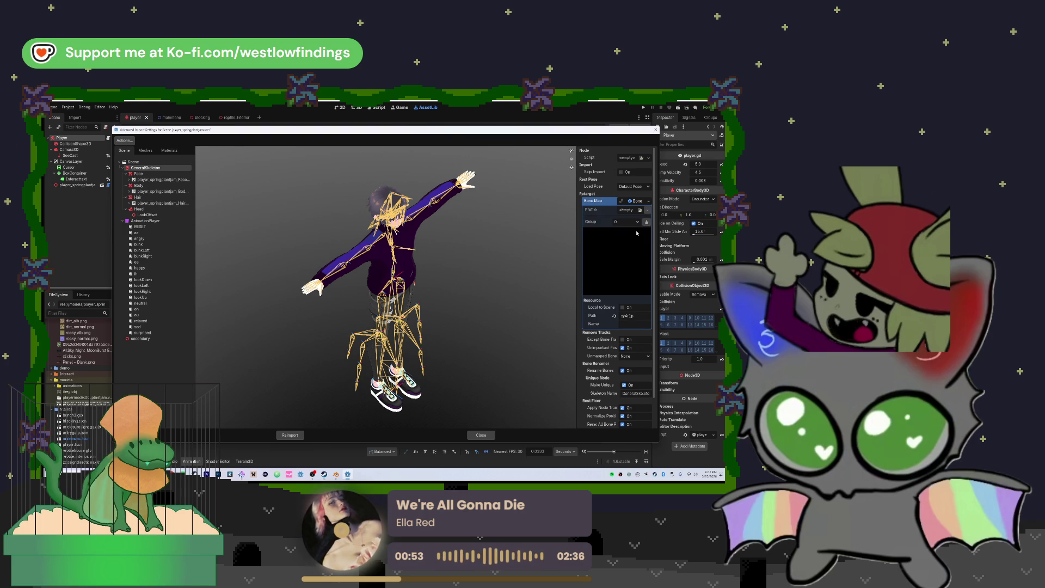
left_click(636, 223)
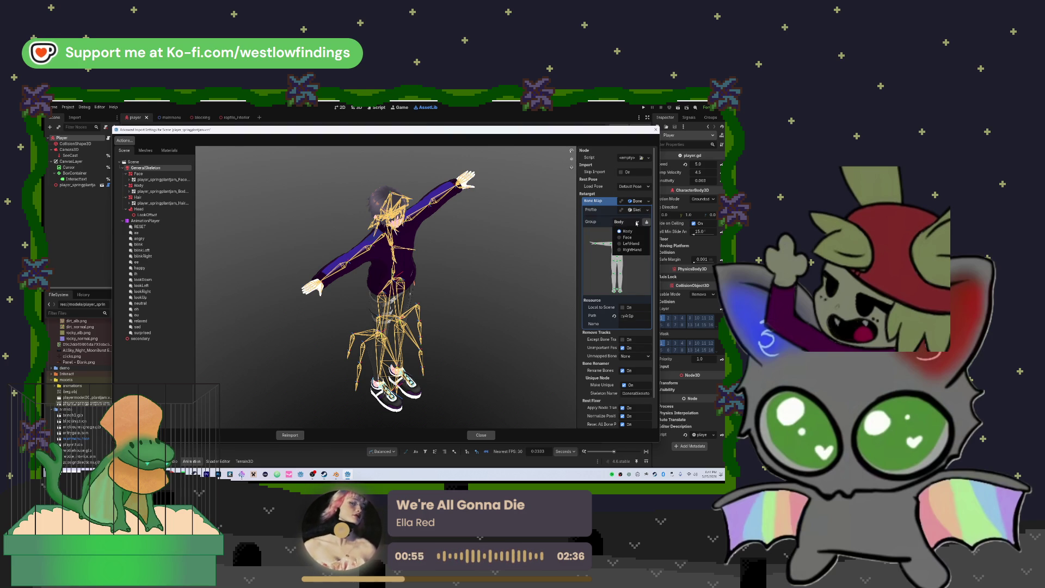
left_click(628, 231)
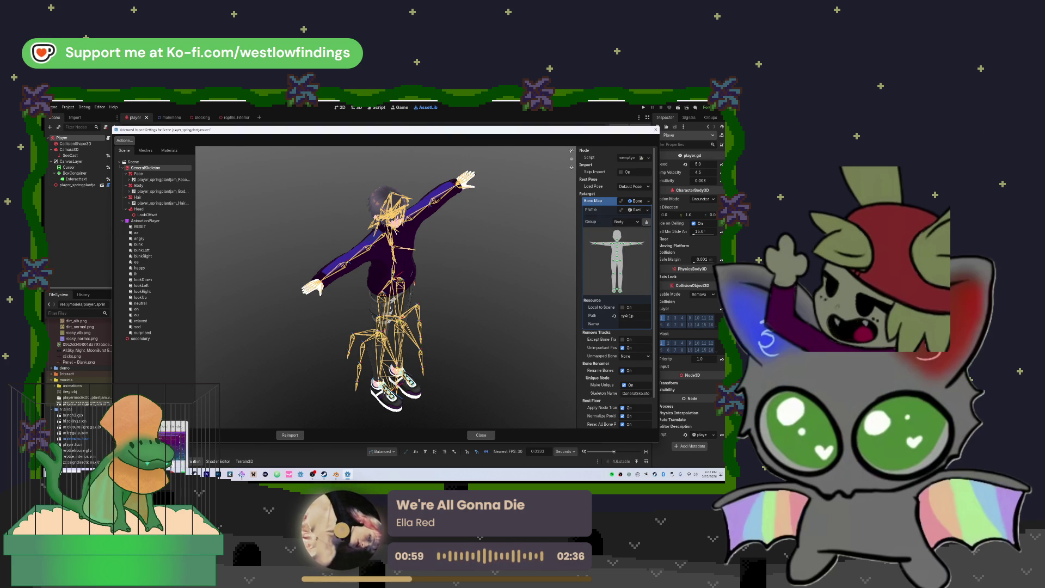
key("alt+Tab")
key("alt+Tab")
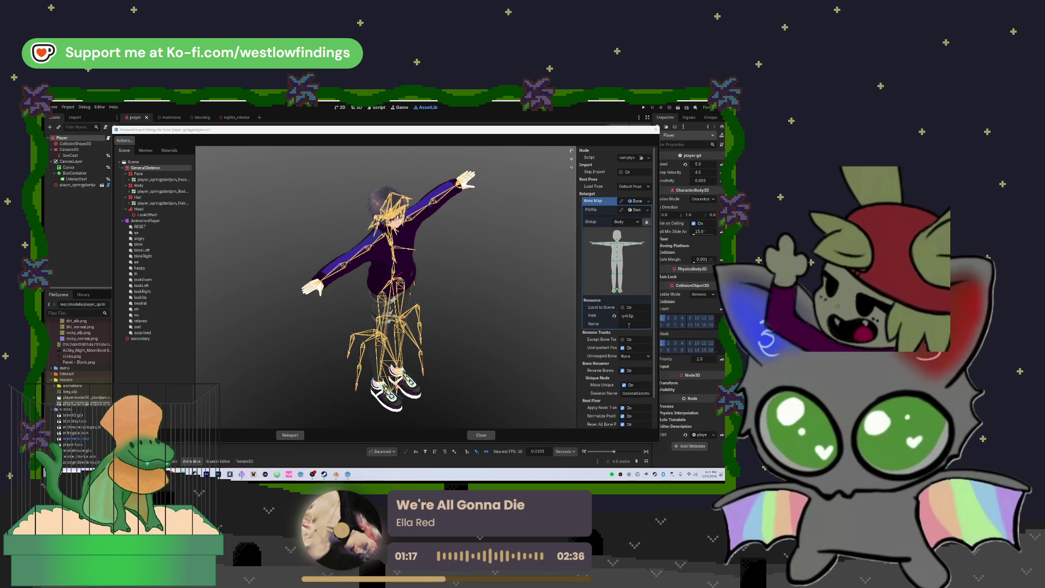
scroll(617, 337, "down", 2)
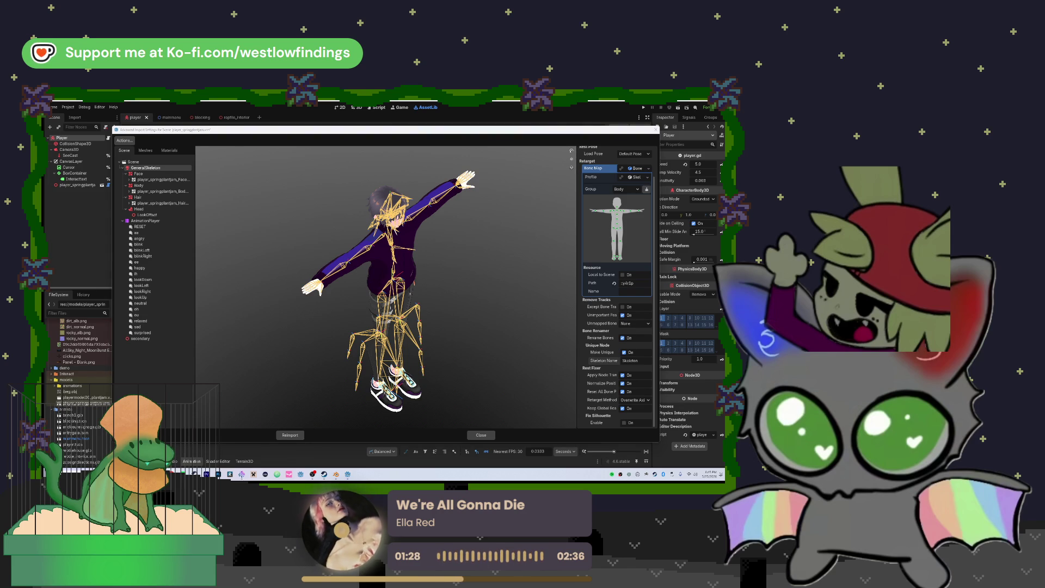
Reimport the VRM character with its new bone map and return to the player's 3D view.
left_click(290, 435)
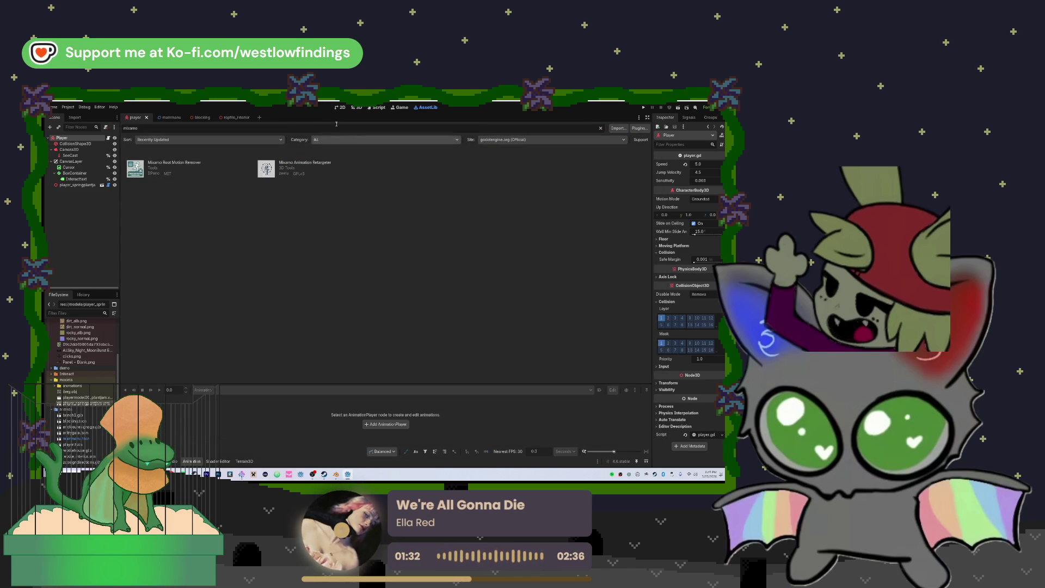
left_click(354, 108)
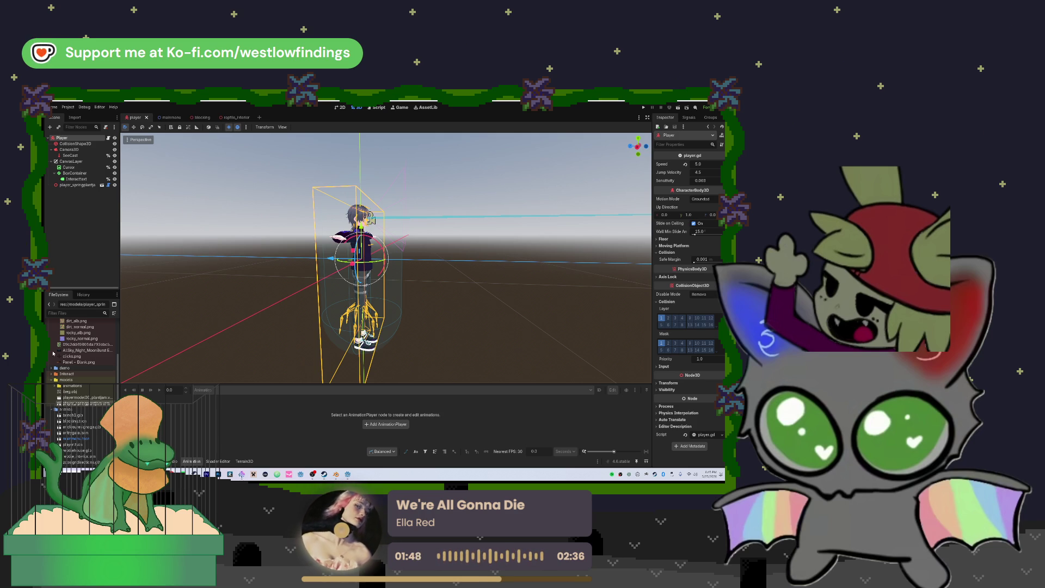
Open the imported VRM character node from the player scene as its own editable scene.
left_click(78, 185)
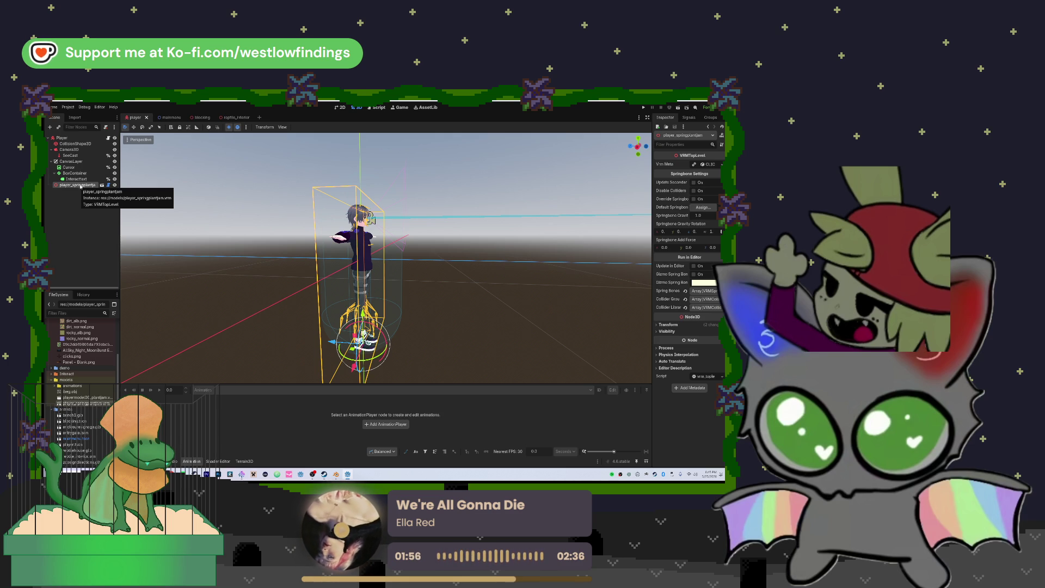
left_click(102, 185)
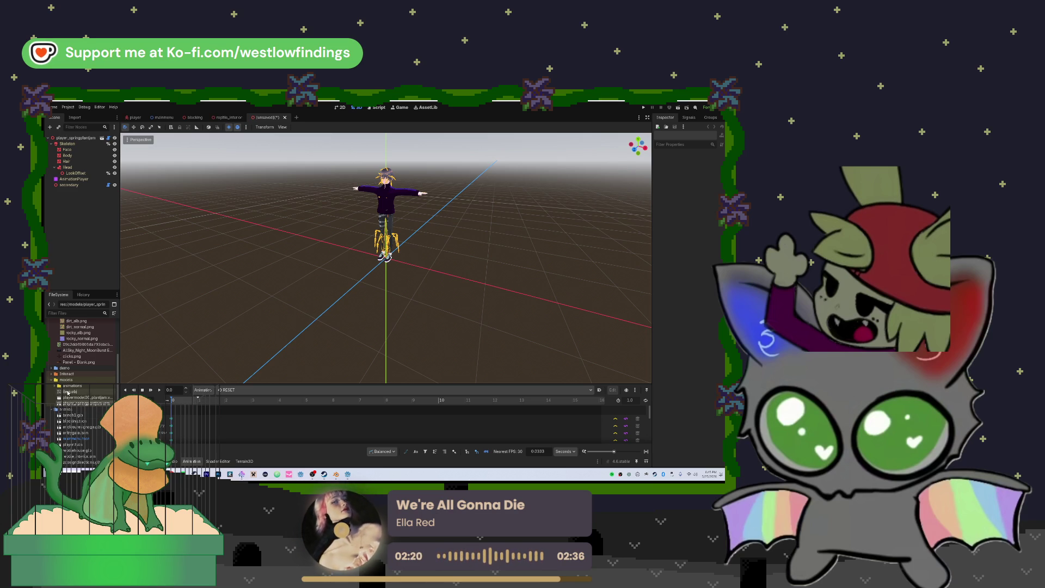
Expand the animations folder and bring up the options for Breathing Idle.fbx.
double_click(72, 386)
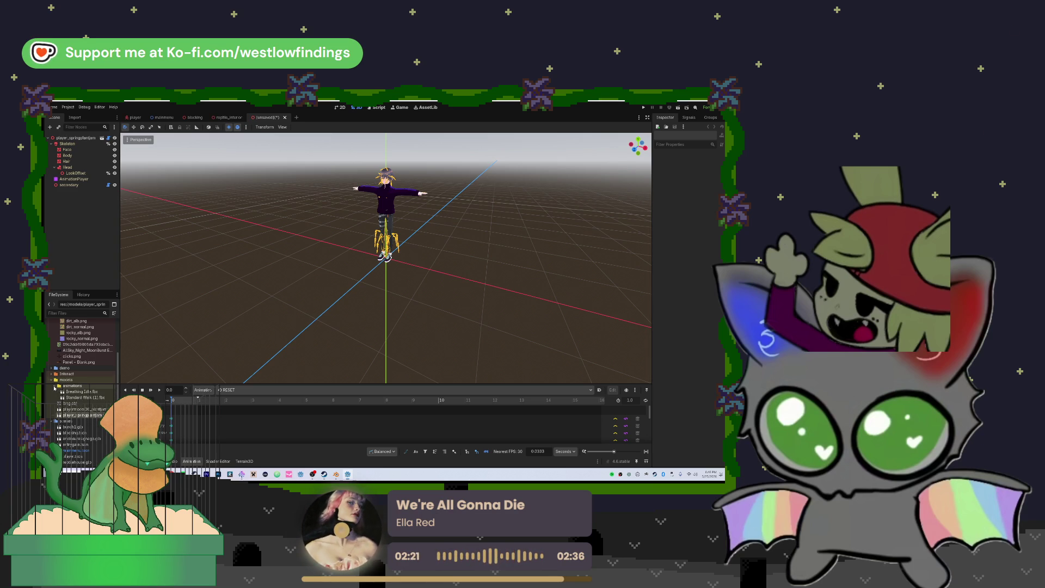
left_click(89, 391)
right_click(89, 392)
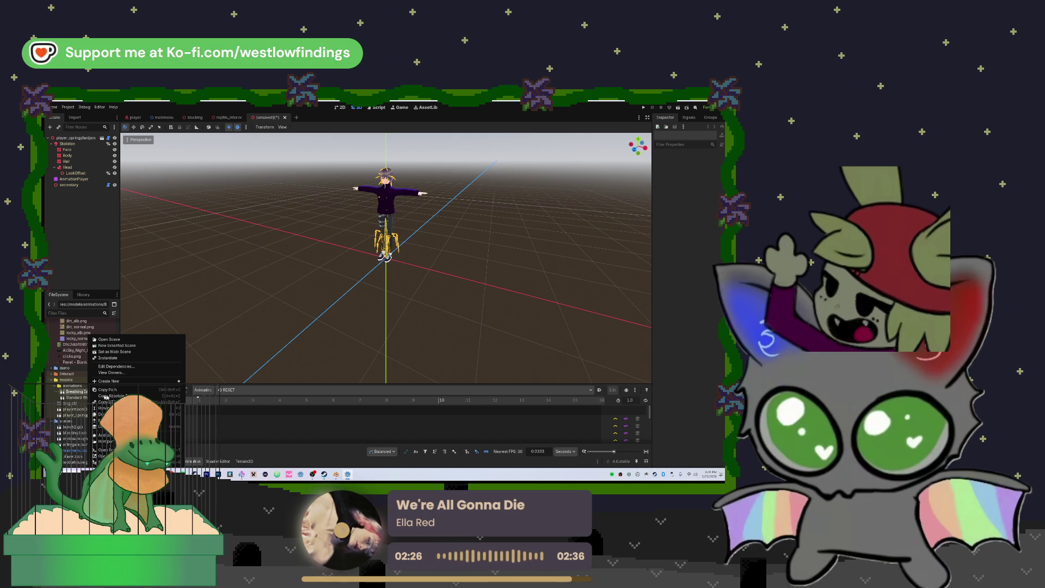
Disable and re-enable the Mixamo Animation Retargeter plugin in Project Settings.
left_click(54, 107)
left_click(68, 106)
left_click(66, 114)
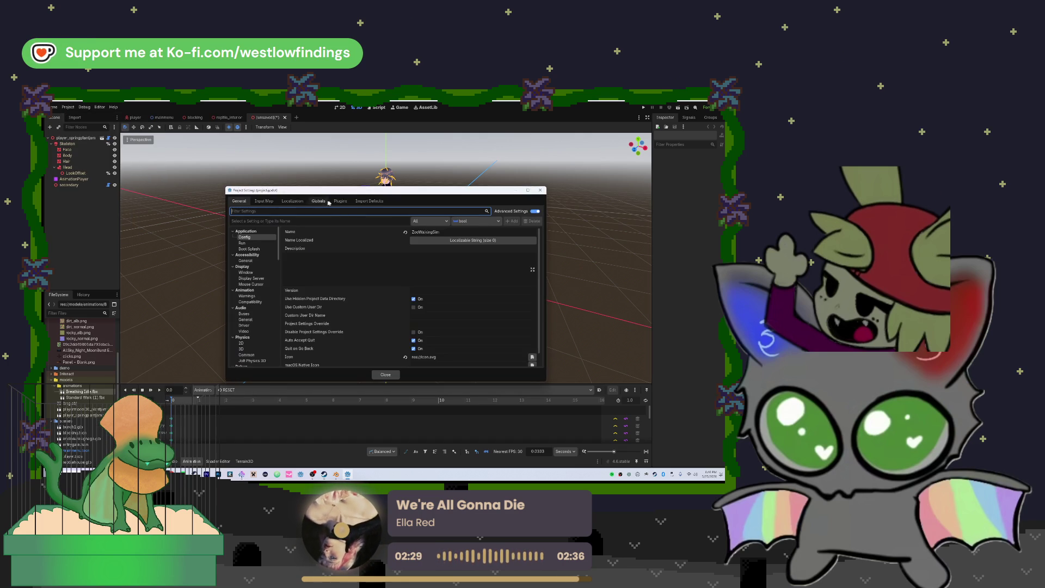
left_click(340, 201)
left_click(234, 235)
left_click(236, 235)
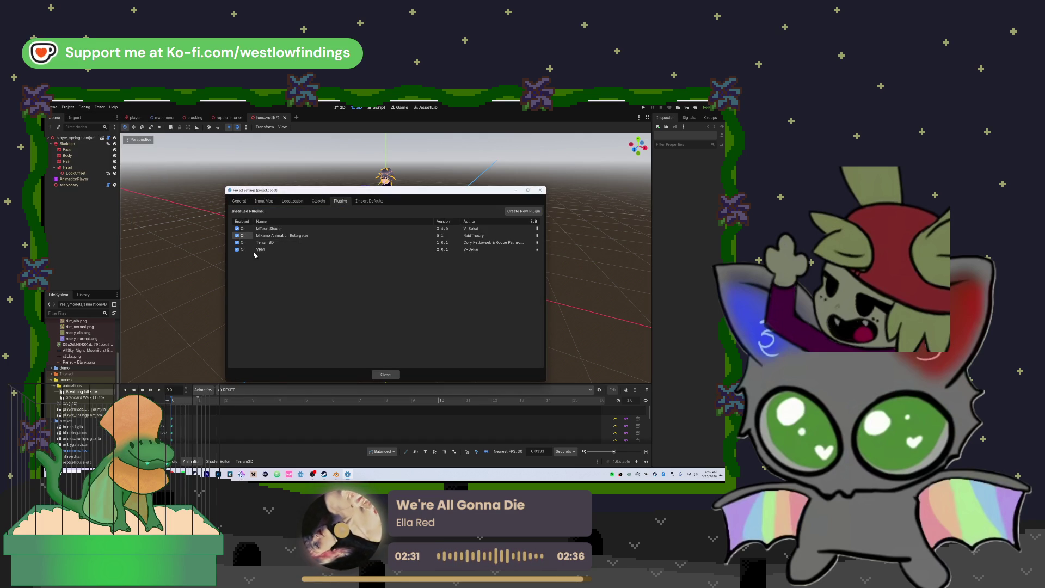
left_click(382, 374)
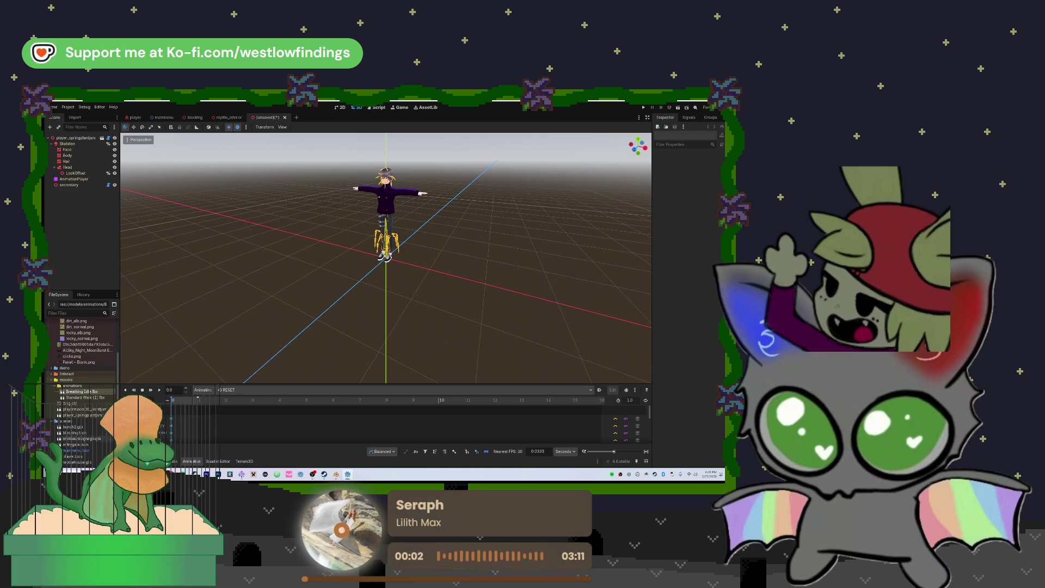
Review the AnimationPlayer's Current Animation list, which offers only RESET, without choosing one.
right_click(90, 392)
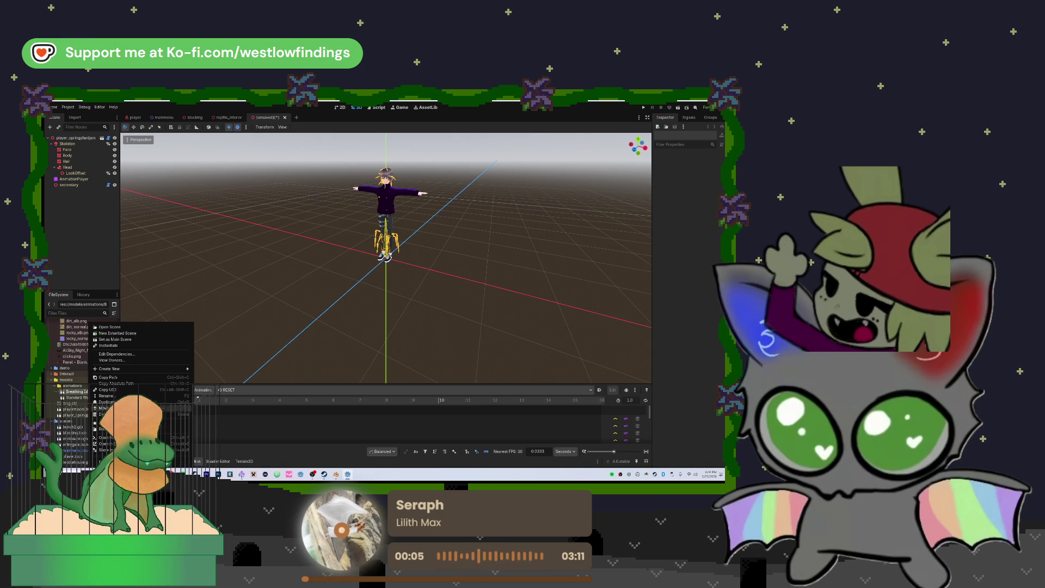
key("Escape")
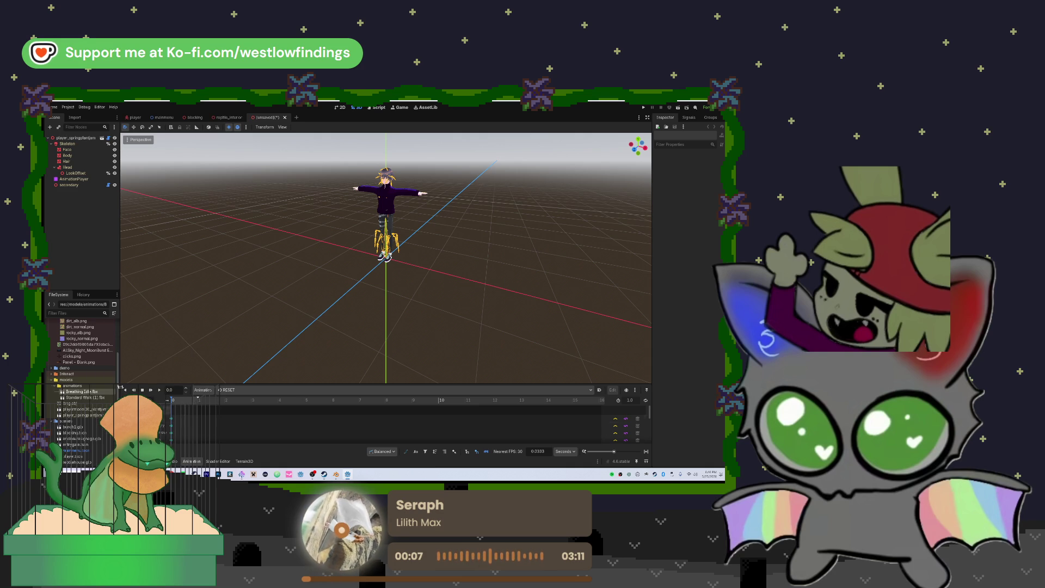
left_click(81, 179)
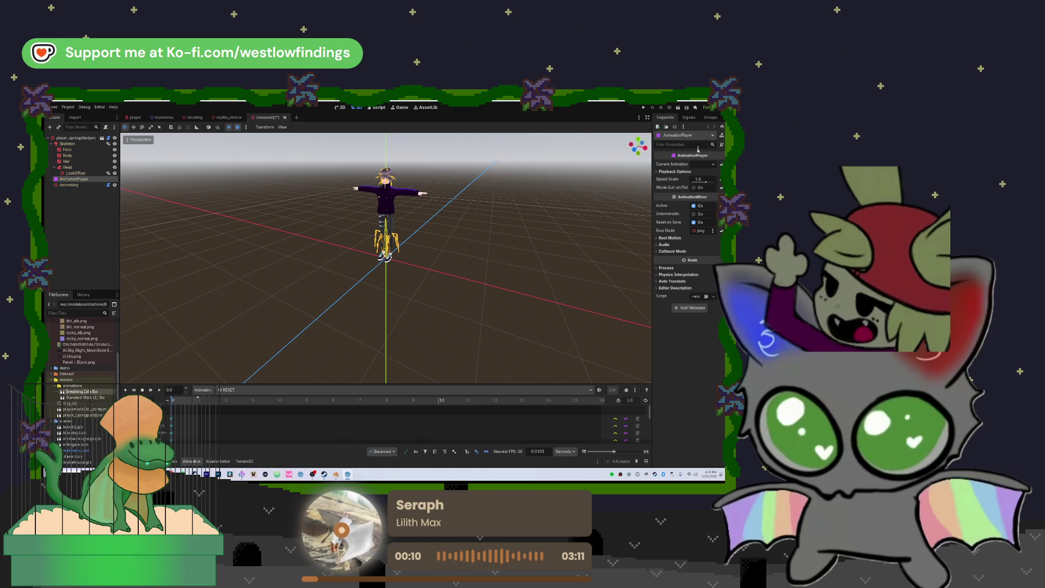
left_click(707, 164)
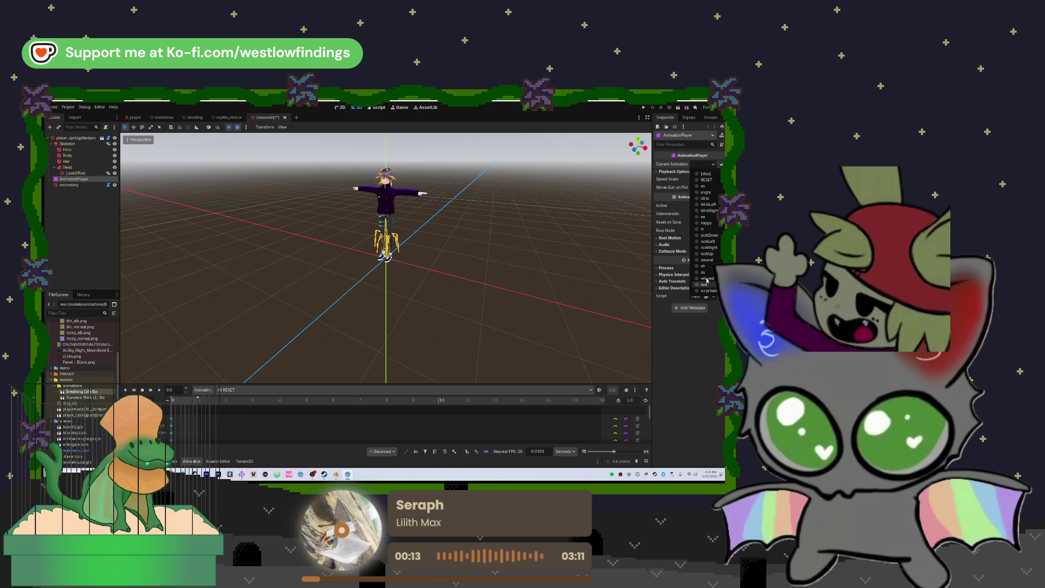
left_click(719, 361)
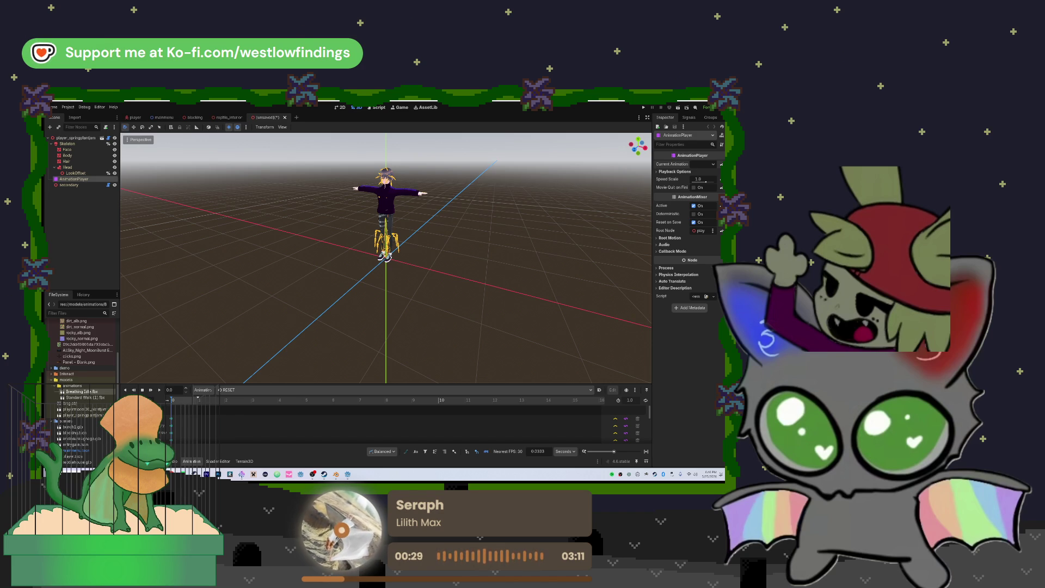
Check the Mixamo Animation Retargeter entry in the Project Settings Plugins list.
left_click(68, 107)
left_click(76, 118)
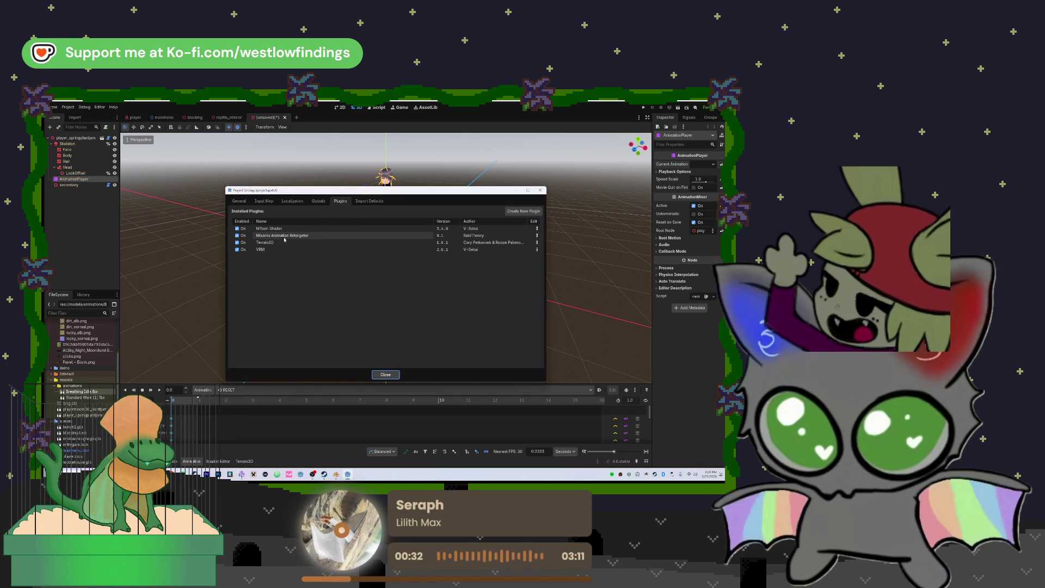
left_click(288, 237)
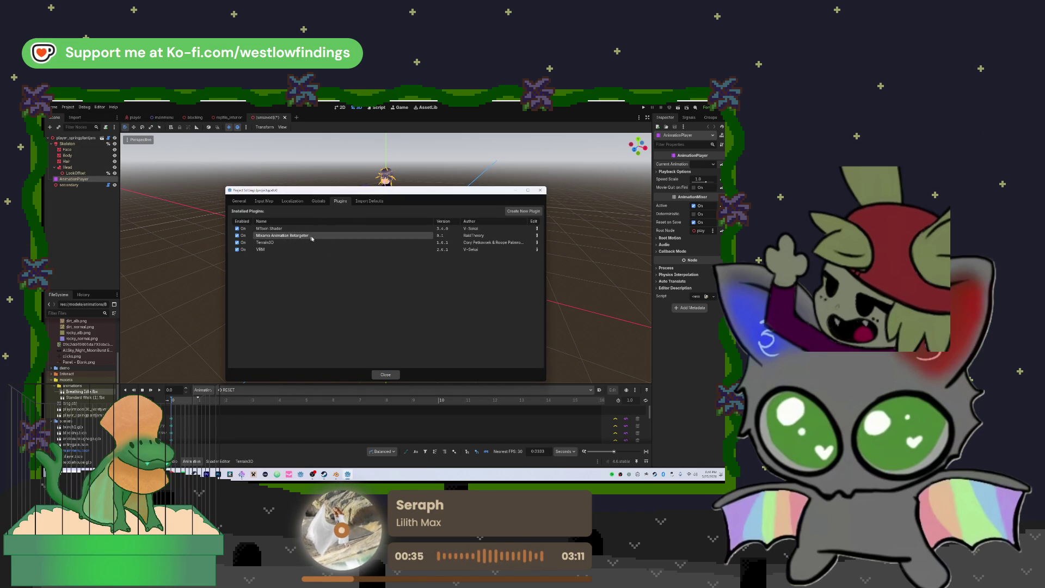
left_click(385, 374)
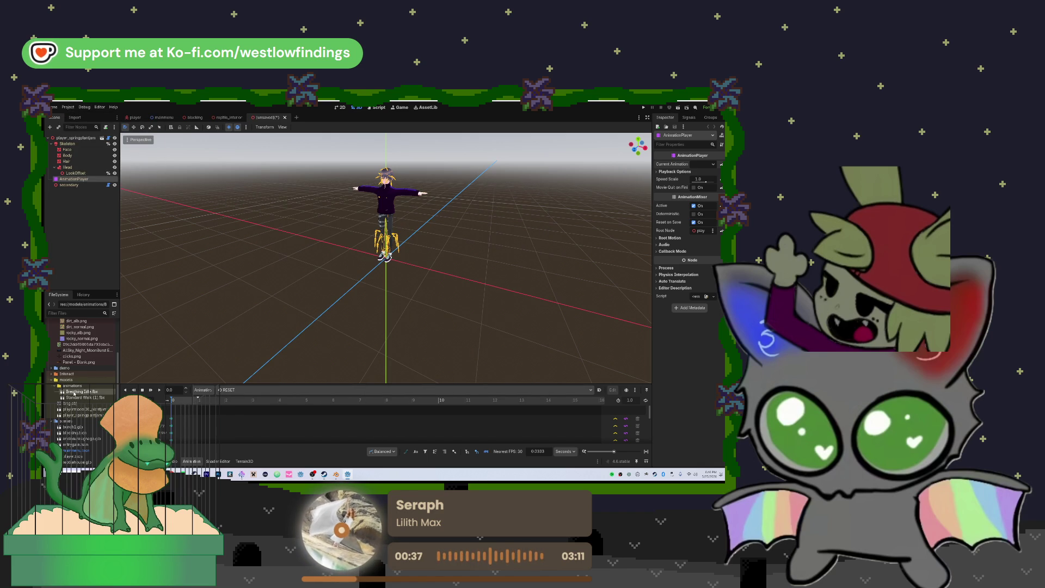
Browse the animation files, select Standard Walk (1).fbx, and look at Manage Animations.
right_click(79, 392)
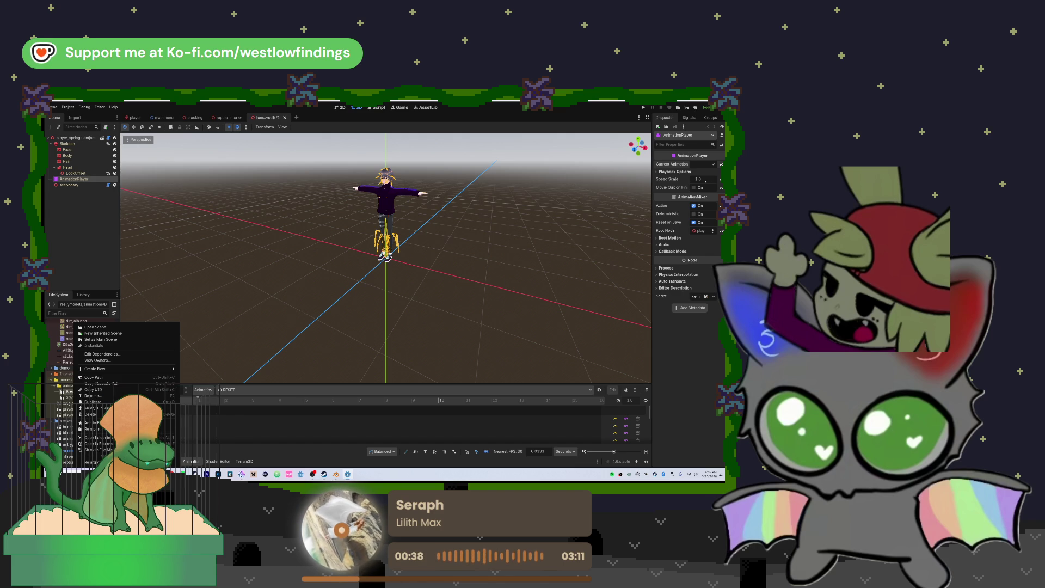
left_click(190, 430)
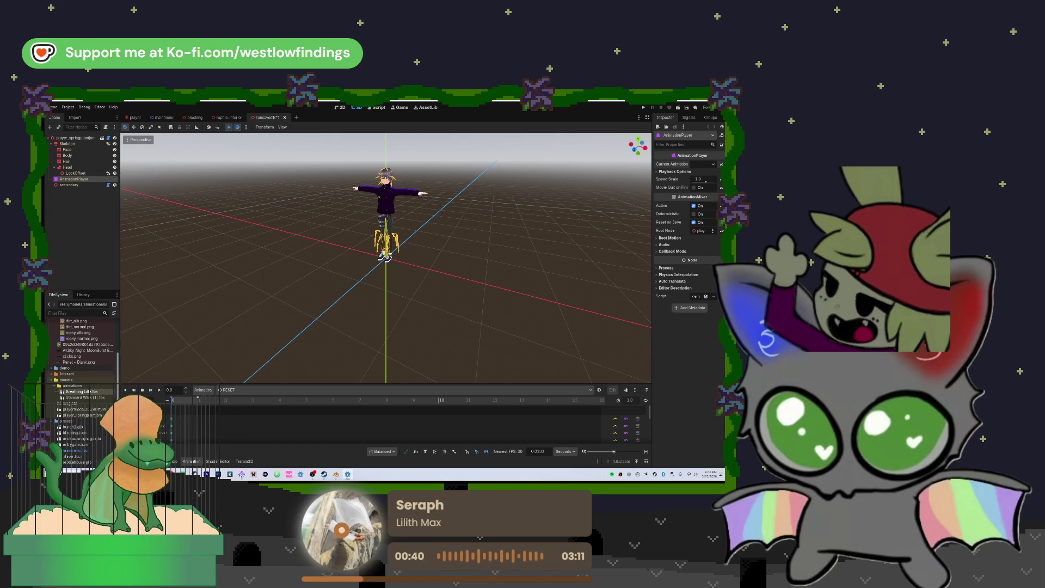
scroll(190, 430, "down", 2)
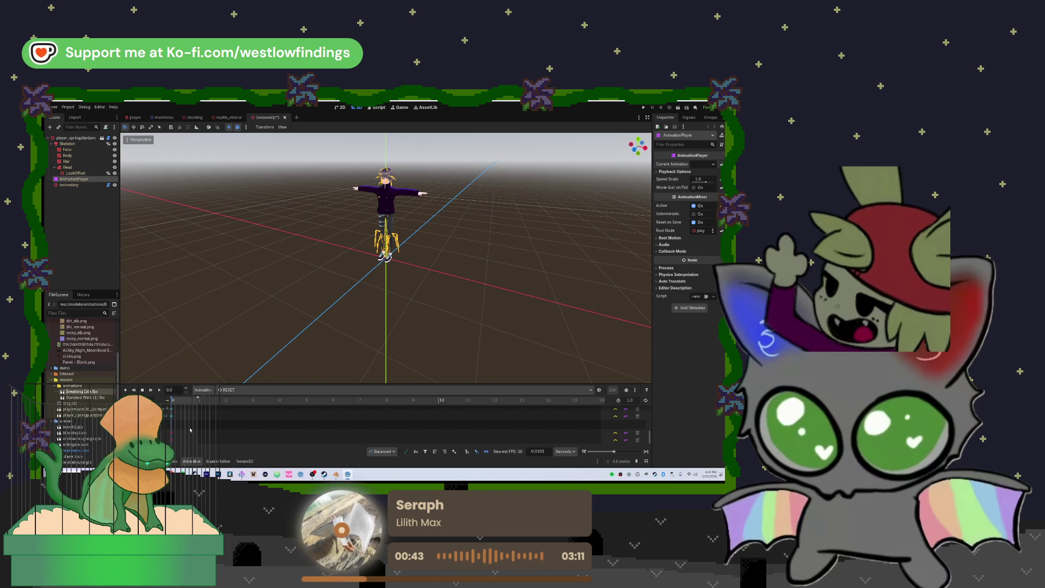
scroll(185, 425, "up", 3)
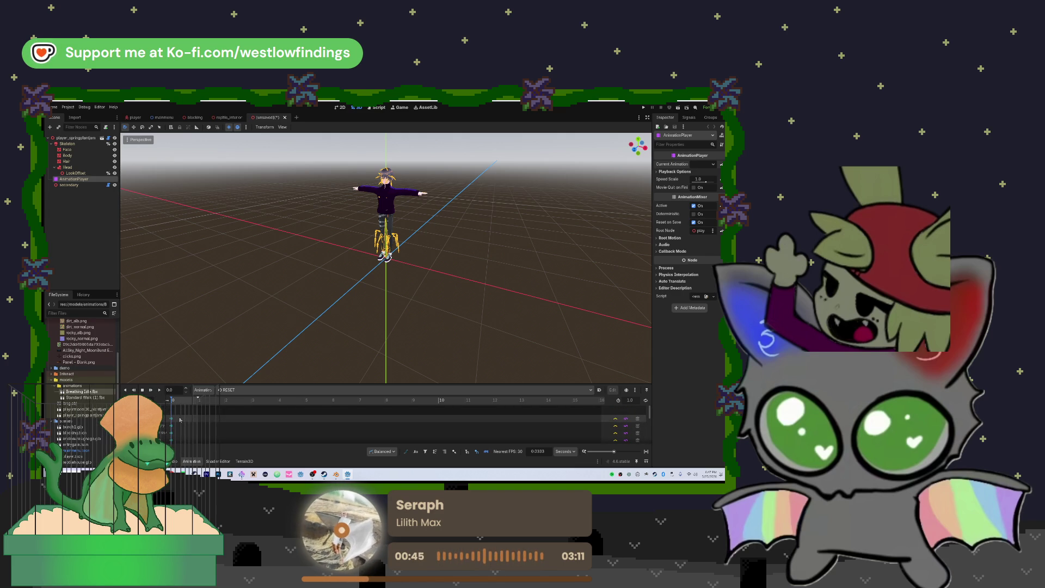
scroll(180, 420, "down", 2)
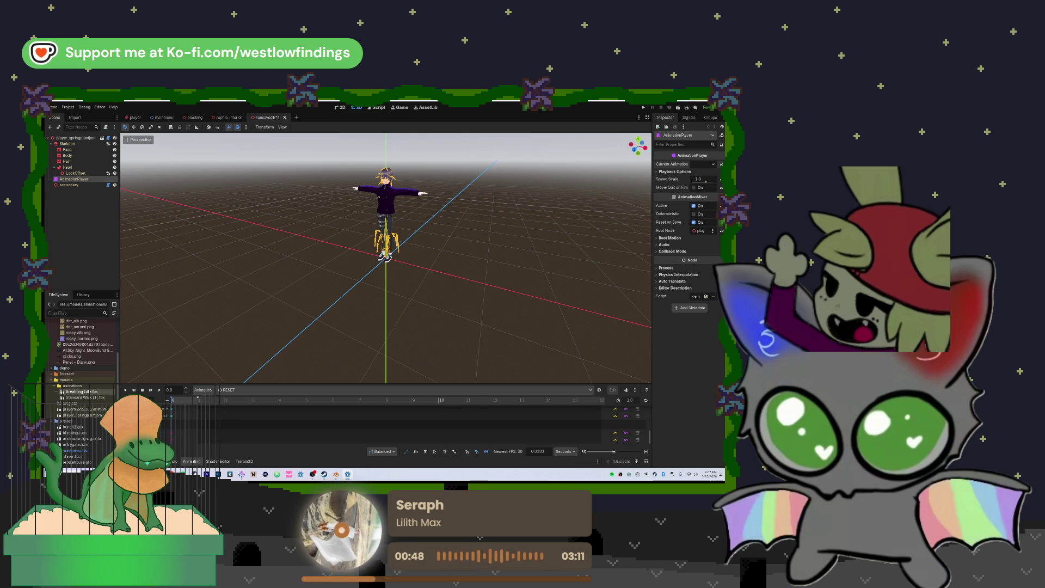
left_click(93, 398)
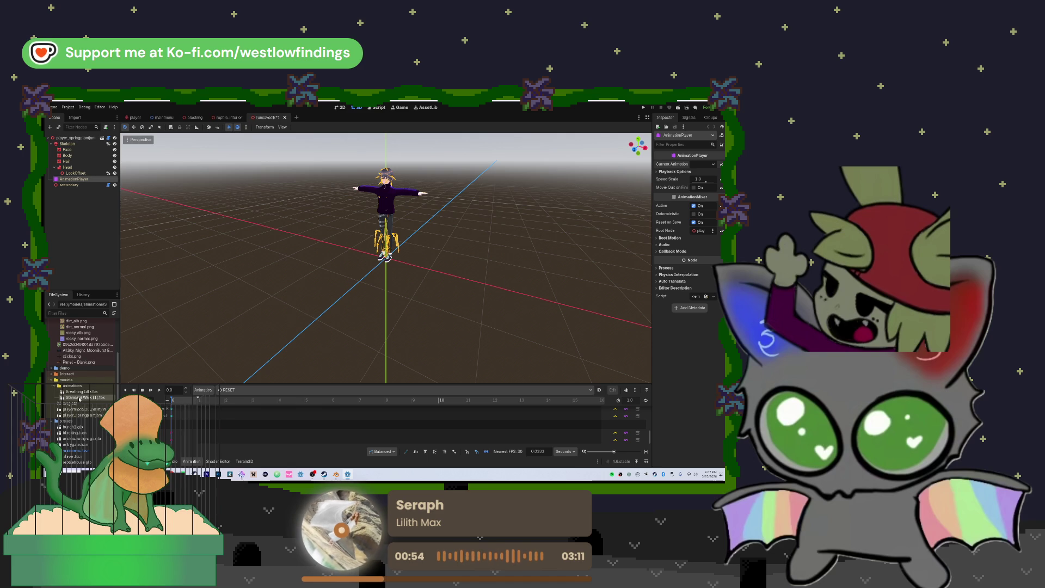
left_click(205, 390)
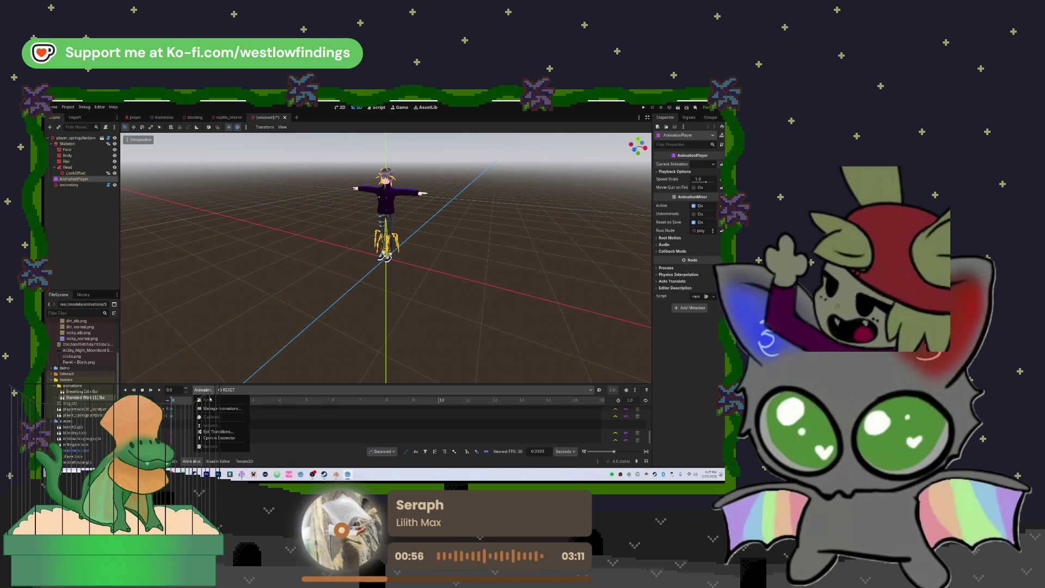
left_click(220, 409)
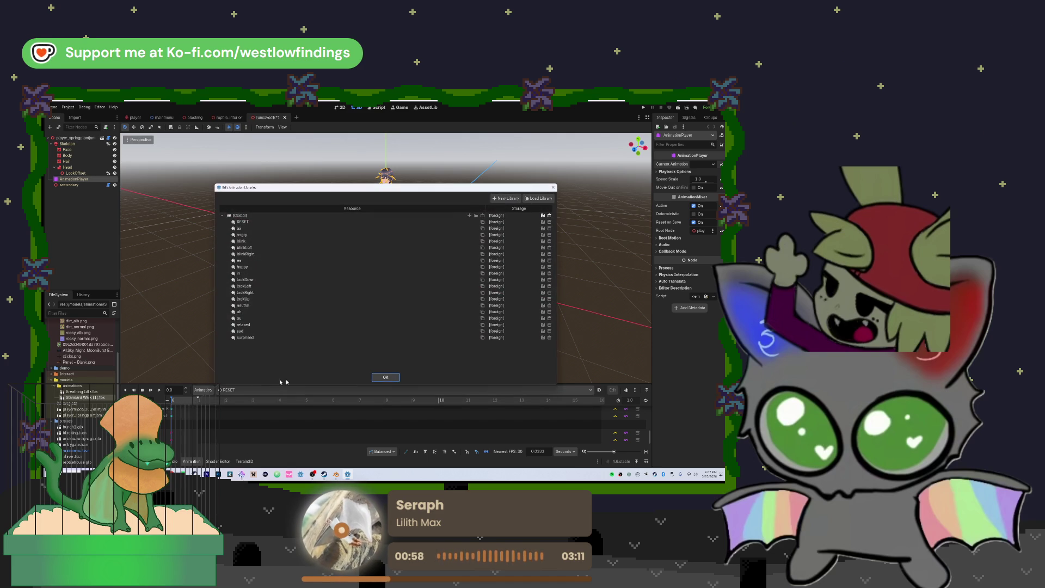
left_click(386, 378)
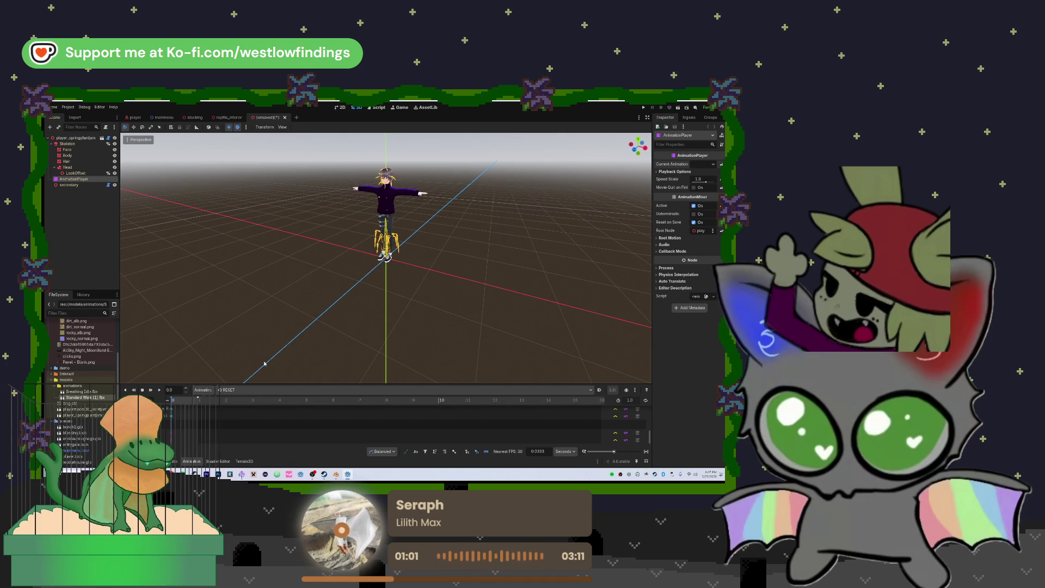
Open Breathing Idle.fbx's import settings and view its skeleton's bone map options without assigning one.
double_click(80, 392)
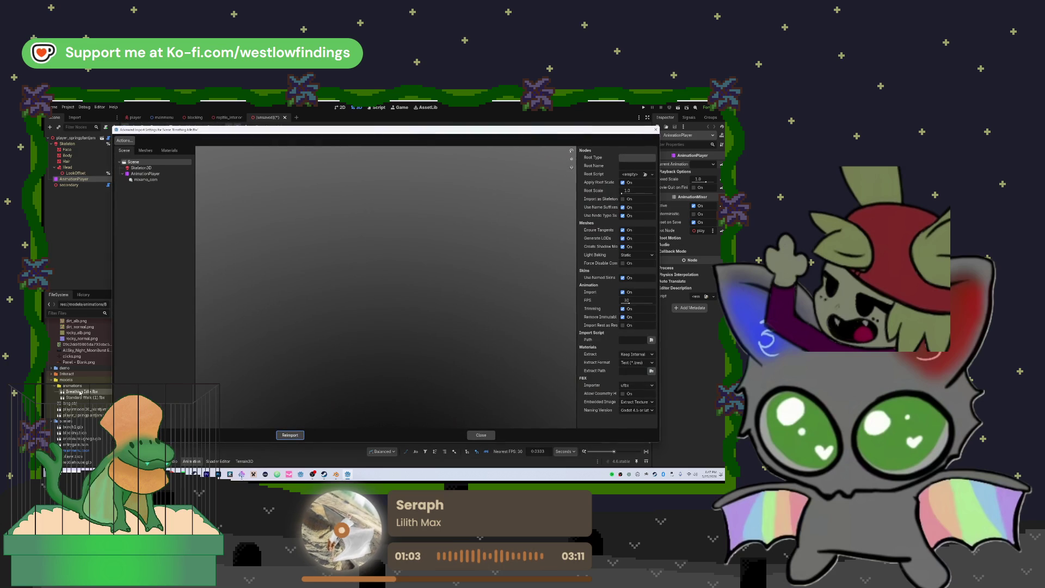
left_click(147, 174)
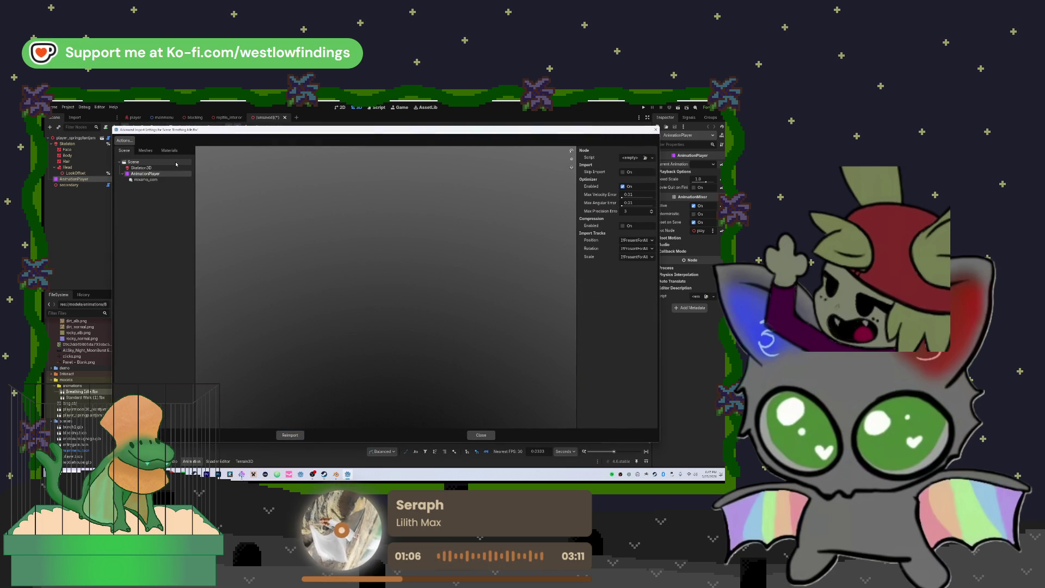
left_click(172, 166)
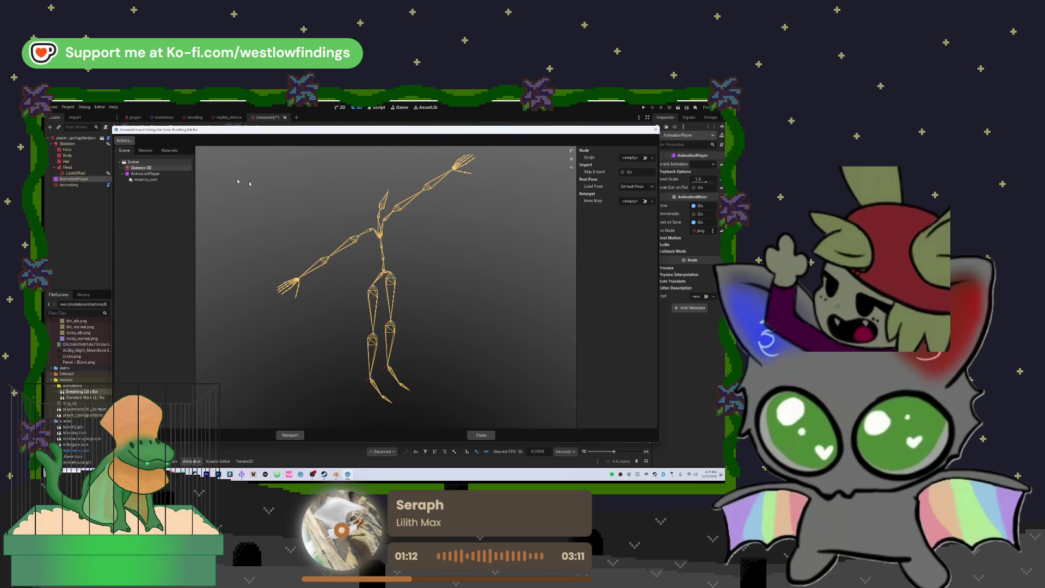
left_click(645, 201)
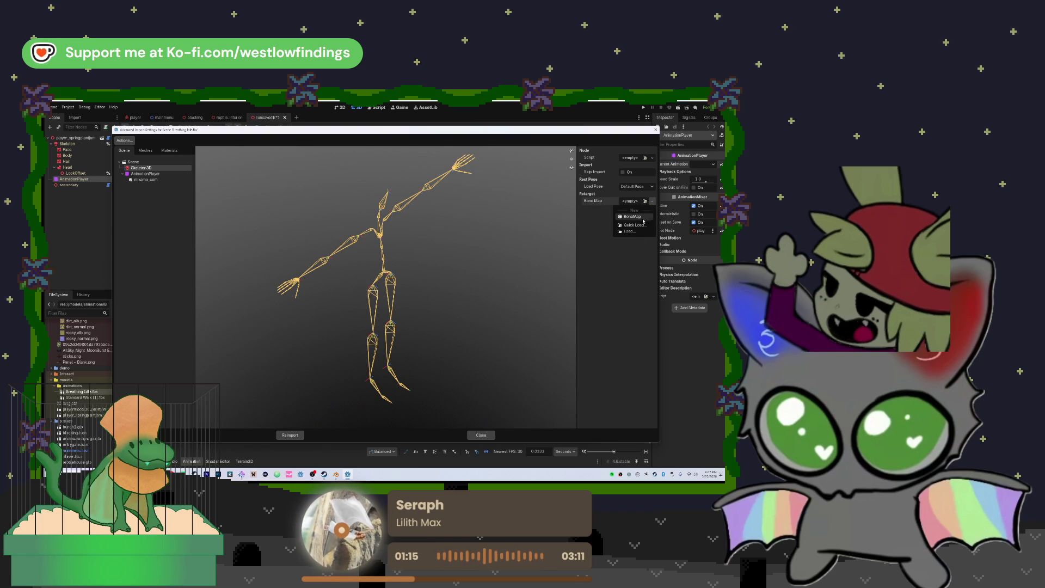
left_click(643, 202)
left_click(643, 202)
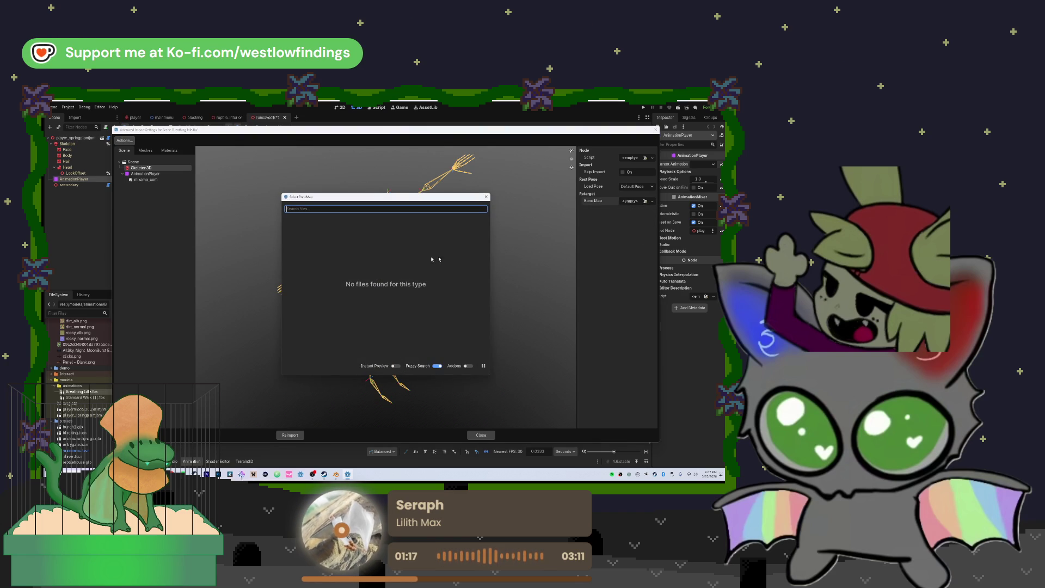
key("Escape")
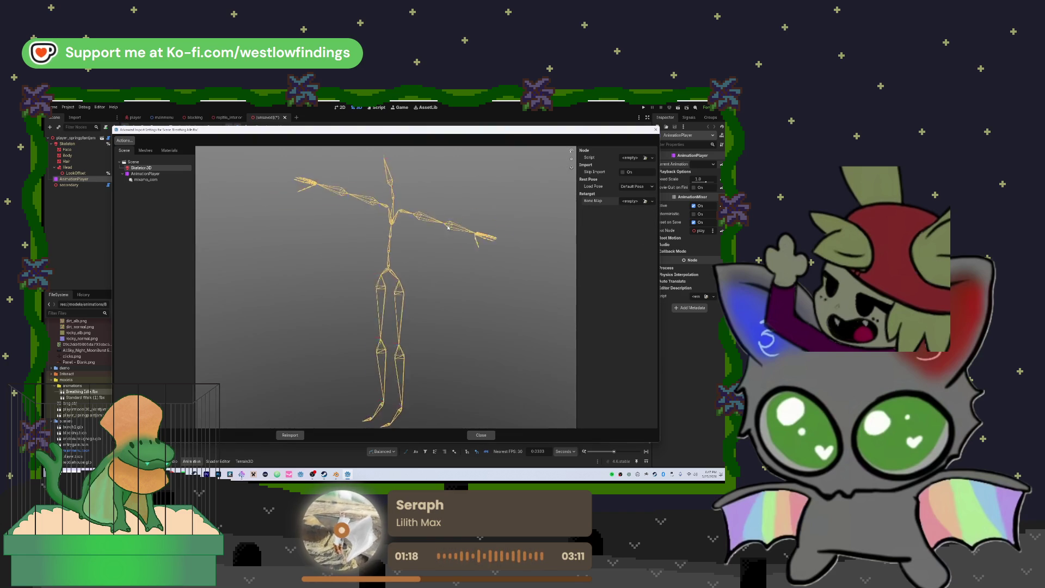
Look through the Meshes tab and Actions list, then close the dialog and bone map picker.
left_click(156, 152)
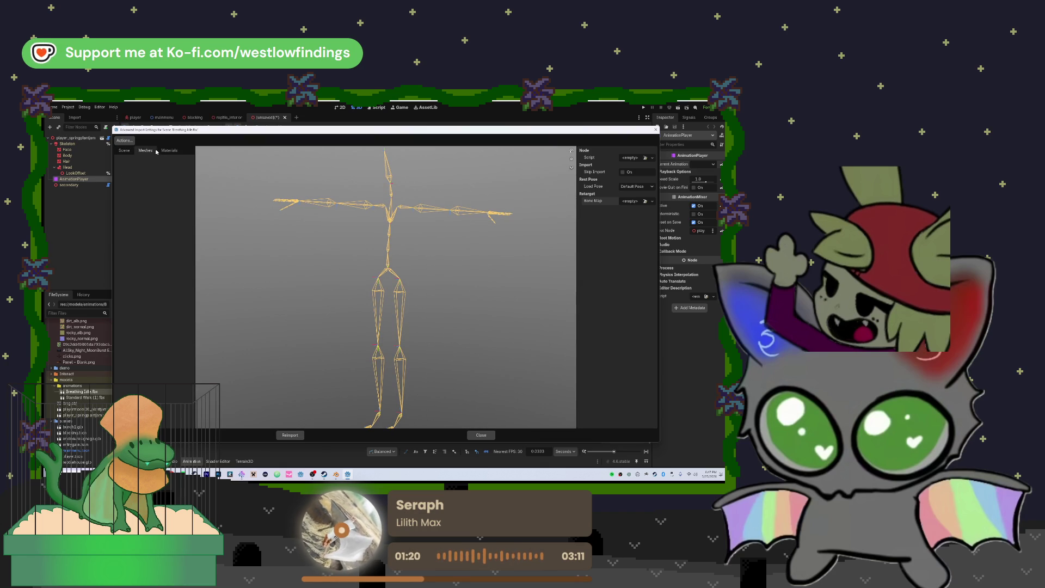
left_click(124, 151)
left_click(124, 140)
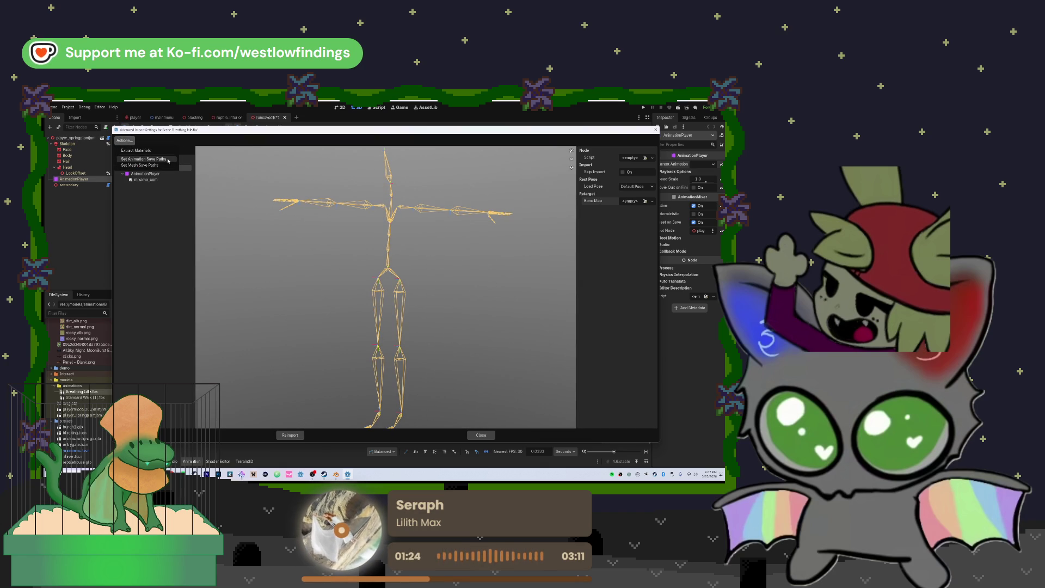
left_click(656, 130)
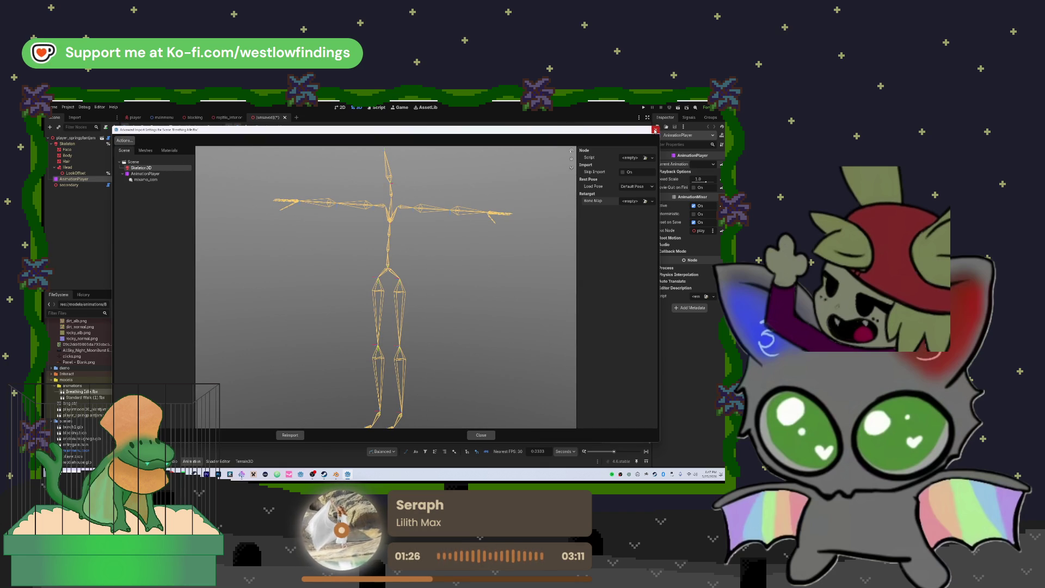
left_click(476, 434)
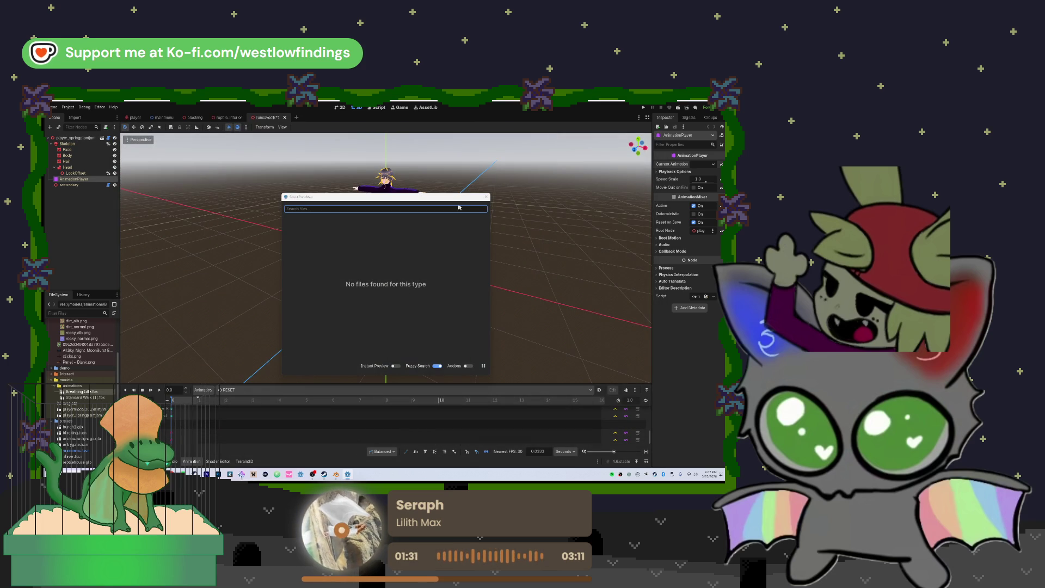
left_click(486, 197)
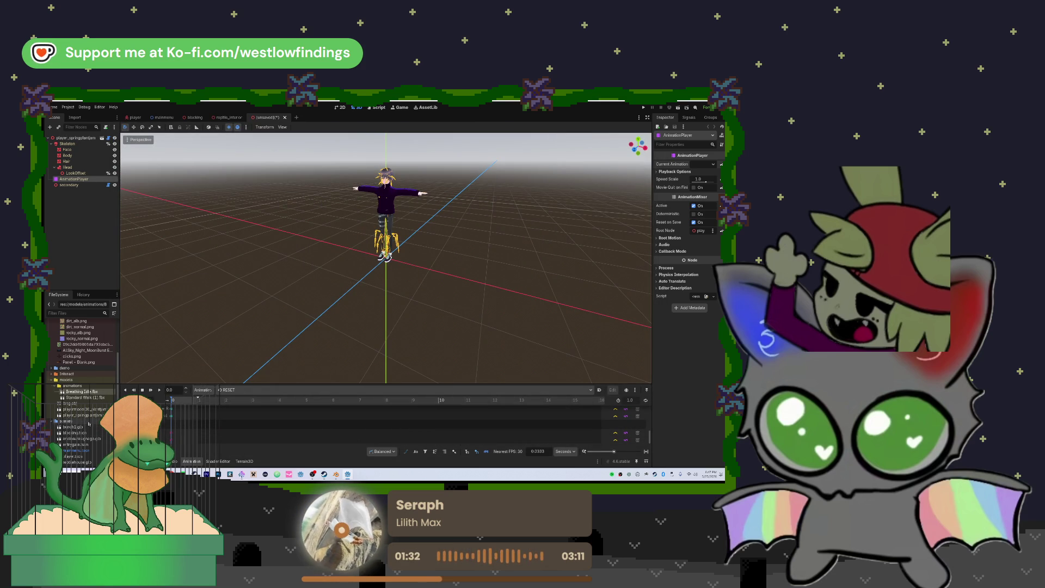
scroll(90, 427, "down", 5)
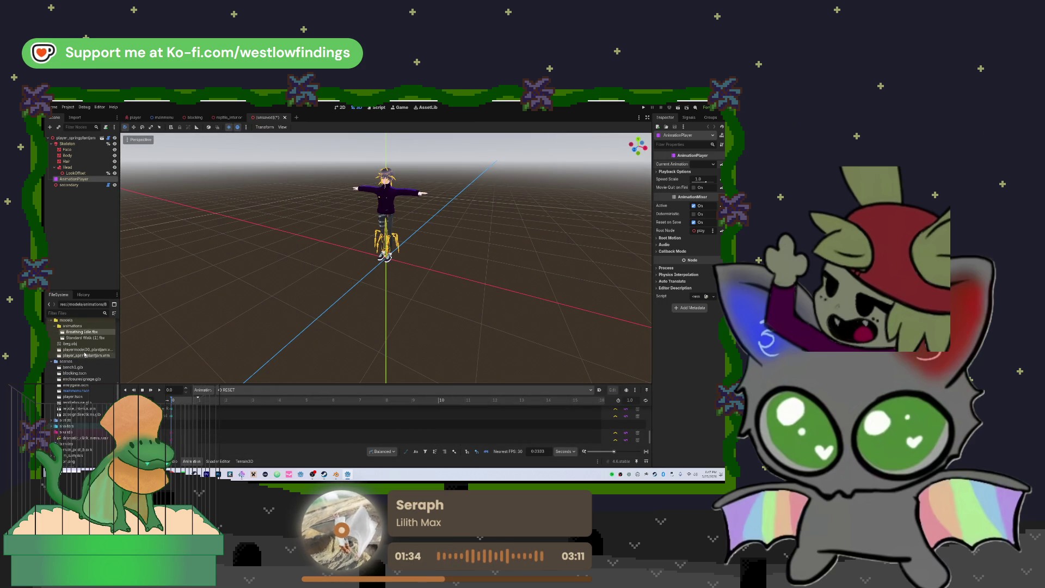
right_click(92, 338)
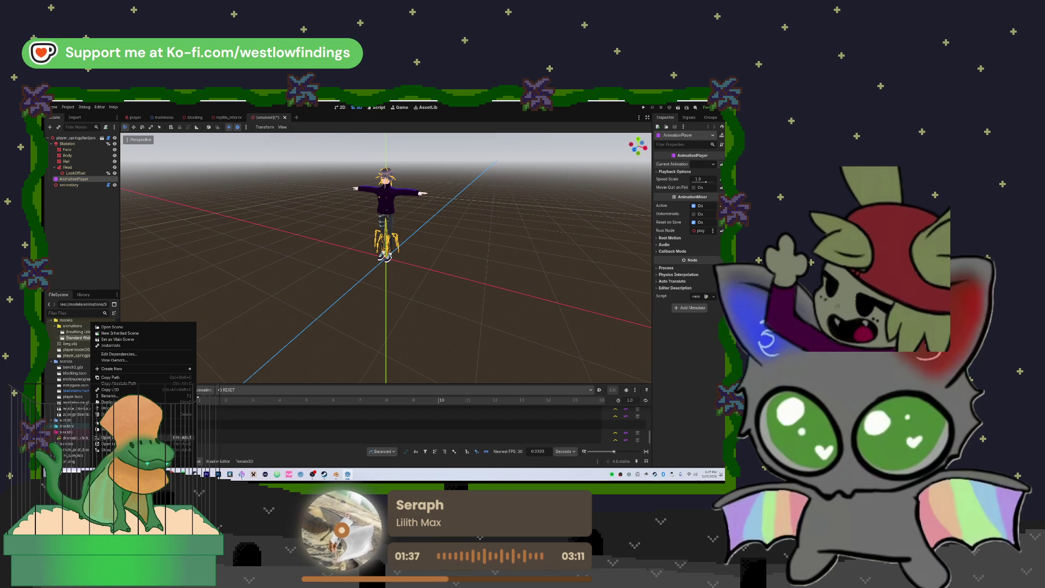
left_click(185, 461)
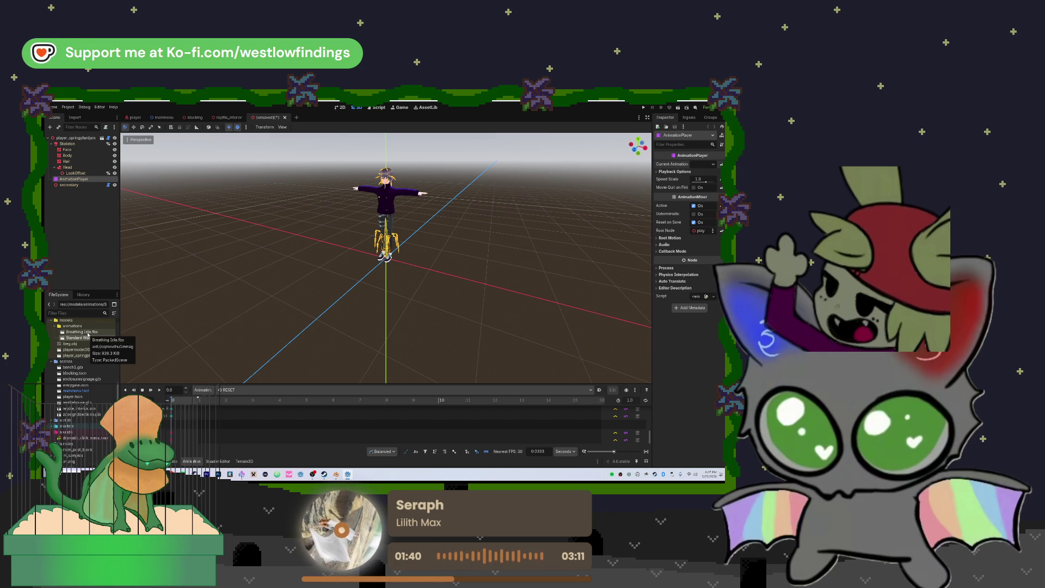
left_click(88, 333)
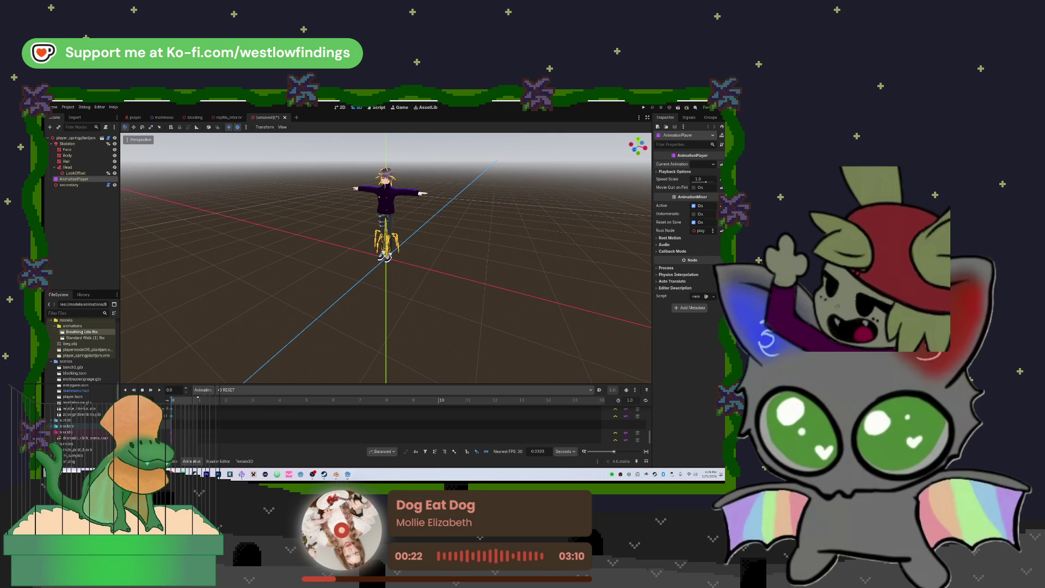
Inspect the character's Skeleton bones and reimport Breathing Idle.fbx.
left_click(67, 143)
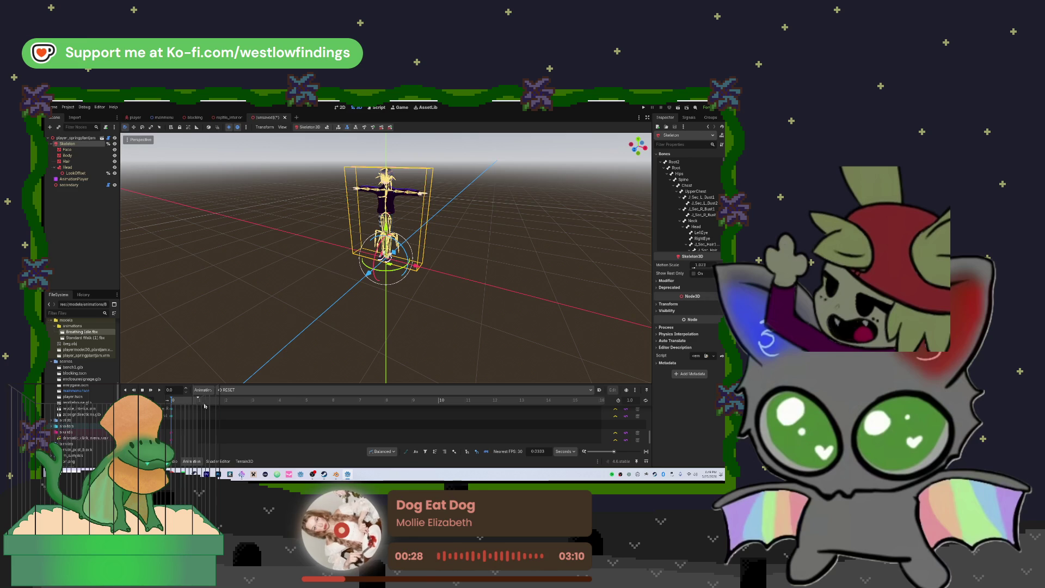
right_click(76, 331)
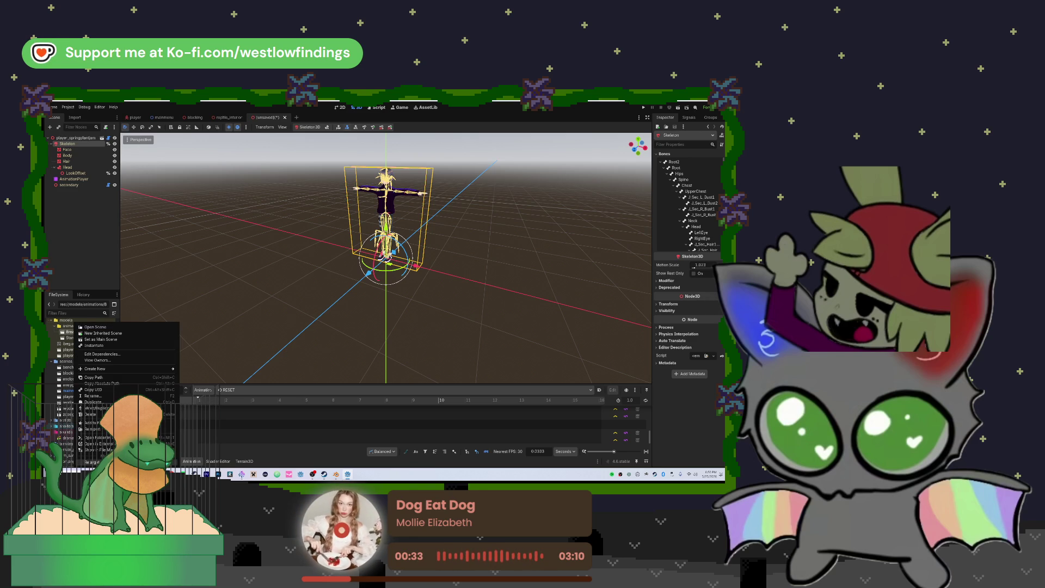
left_click(96, 327)
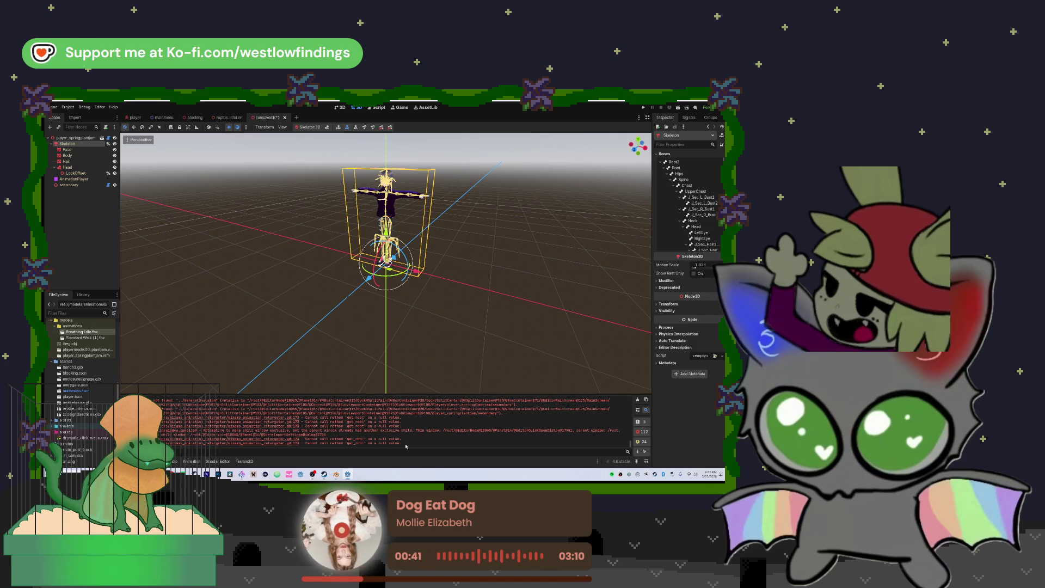
Select the null-value error line in the Output log.
left_click_drag(404, 444, 356, 445)
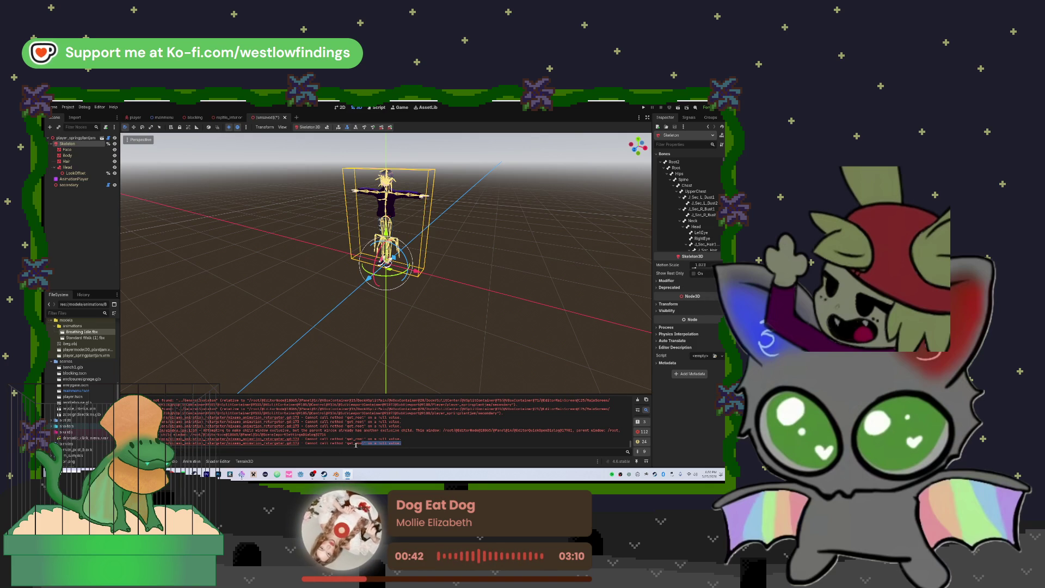
left_click_drag(248, 446, 162, 444)
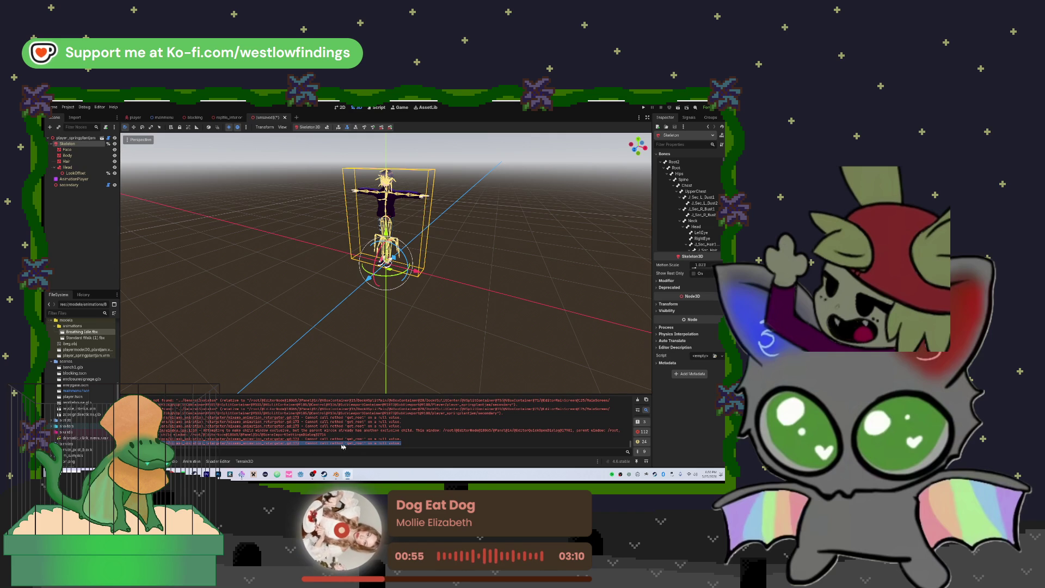
left_click(261, 452)
left_click_drag(253, 443, 162, 438)
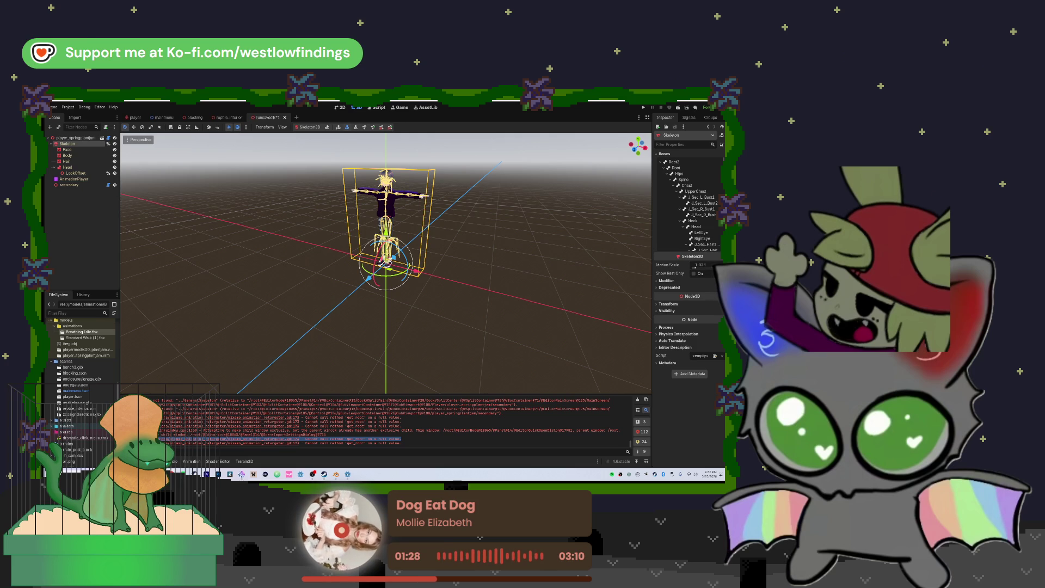
Move Breathing Idle.fbx onto res://, confirm the move, and check its file options.
scroll(89, 343, "up", 4)
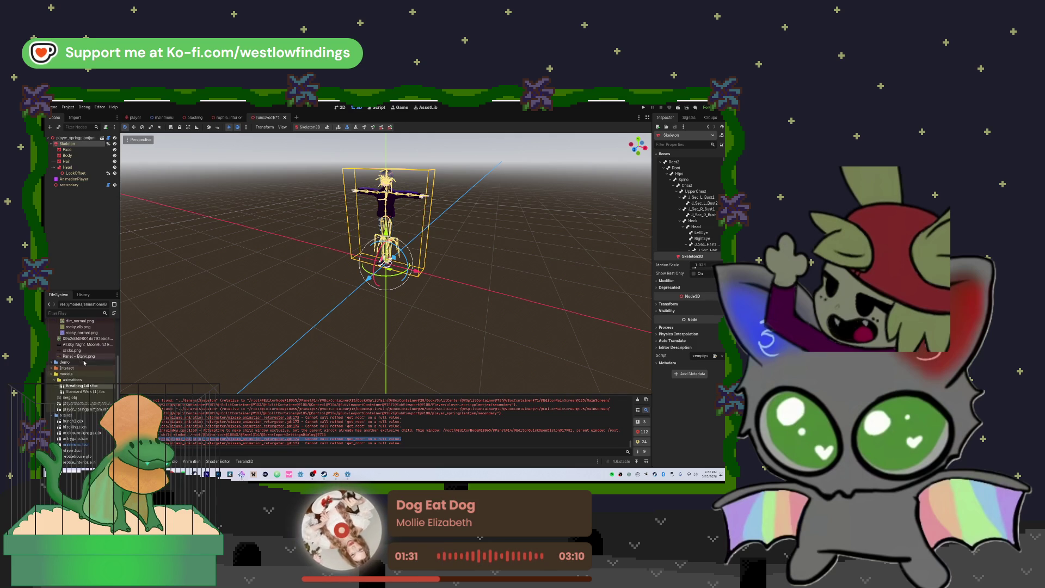
left_click_drag(81, 385, 89, 373)
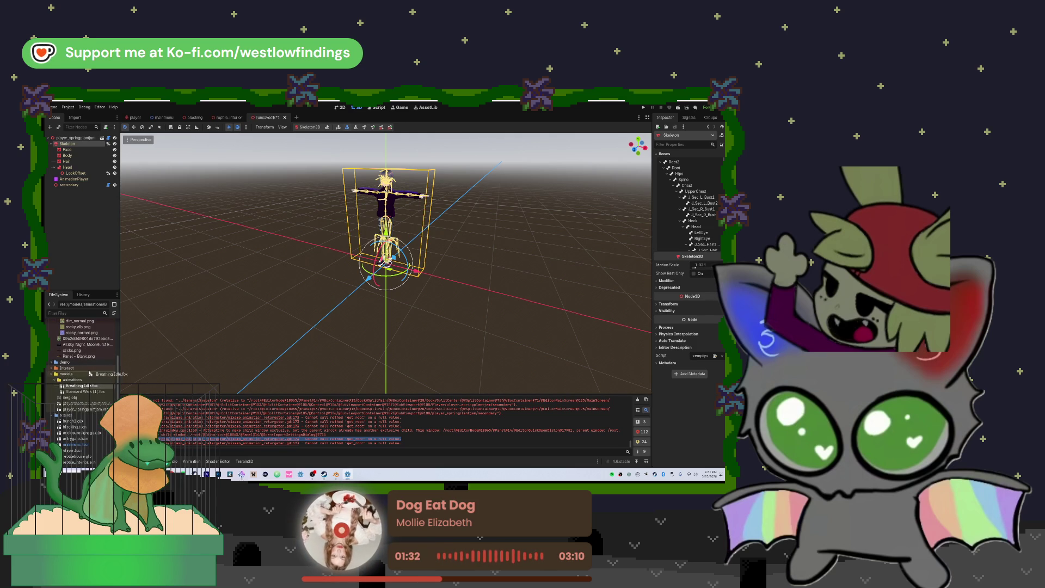
left_click(370, 294)
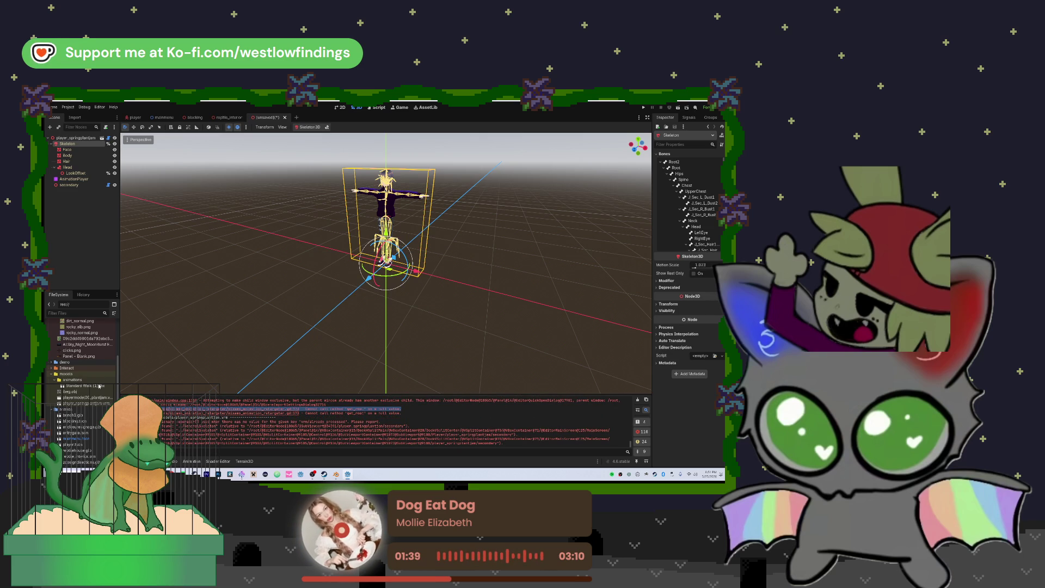
scroll(98, 385, "down", 5)
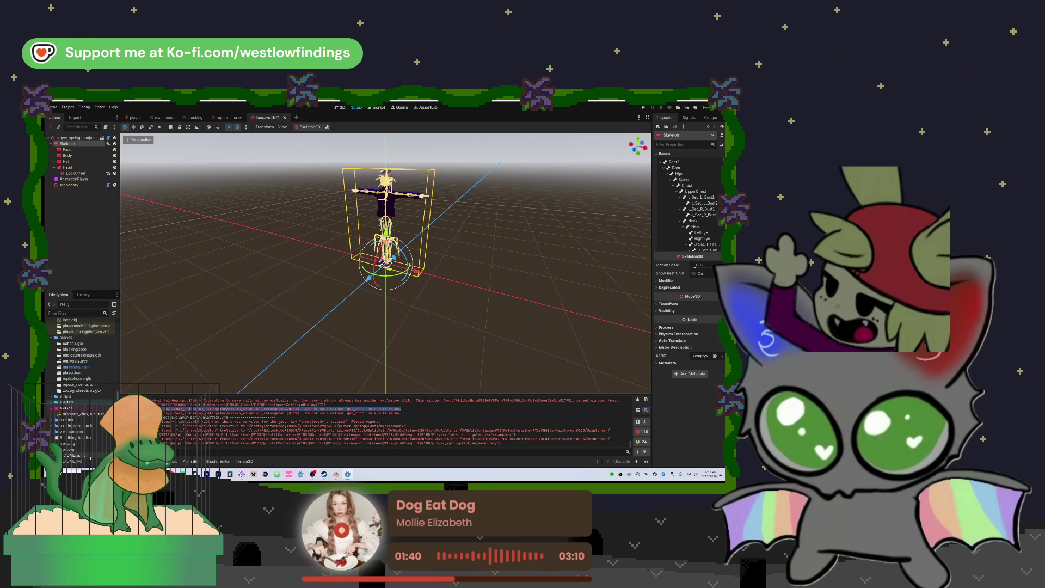
right_click(84, 437)
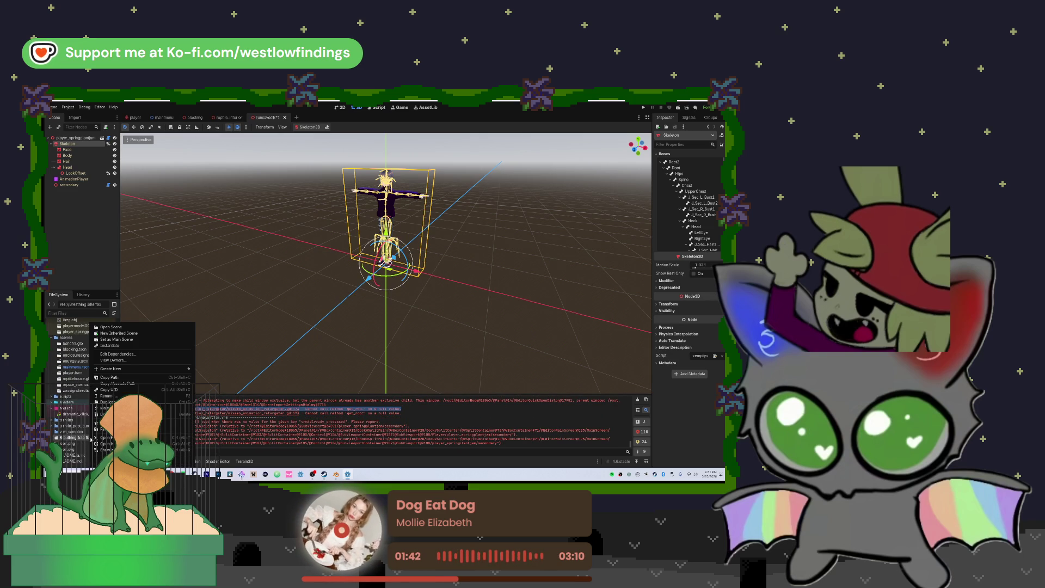
key("Escape")
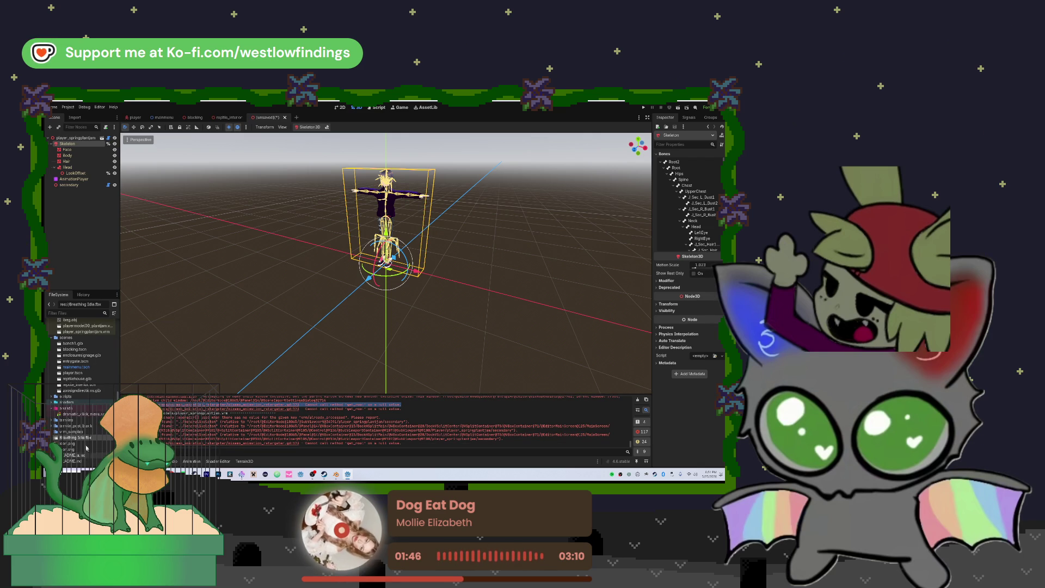
double_click(92, 437)
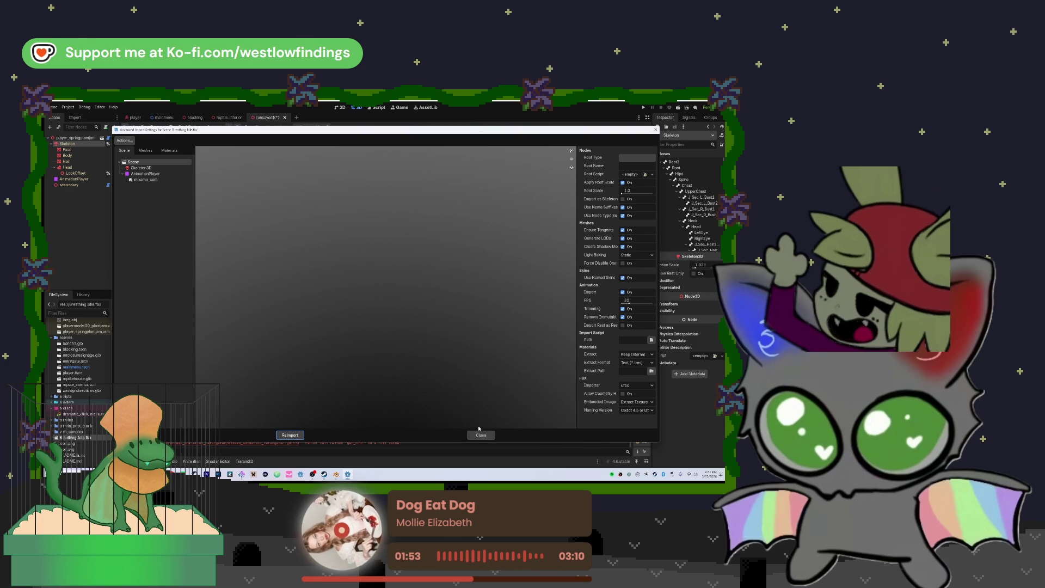
left_click(161, 168)
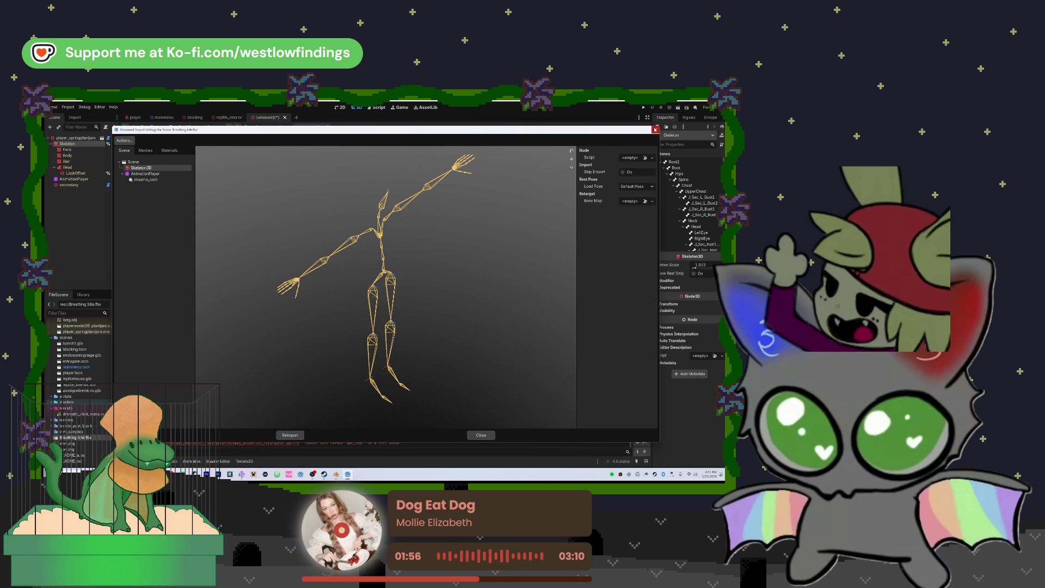
left_click(655, 129)
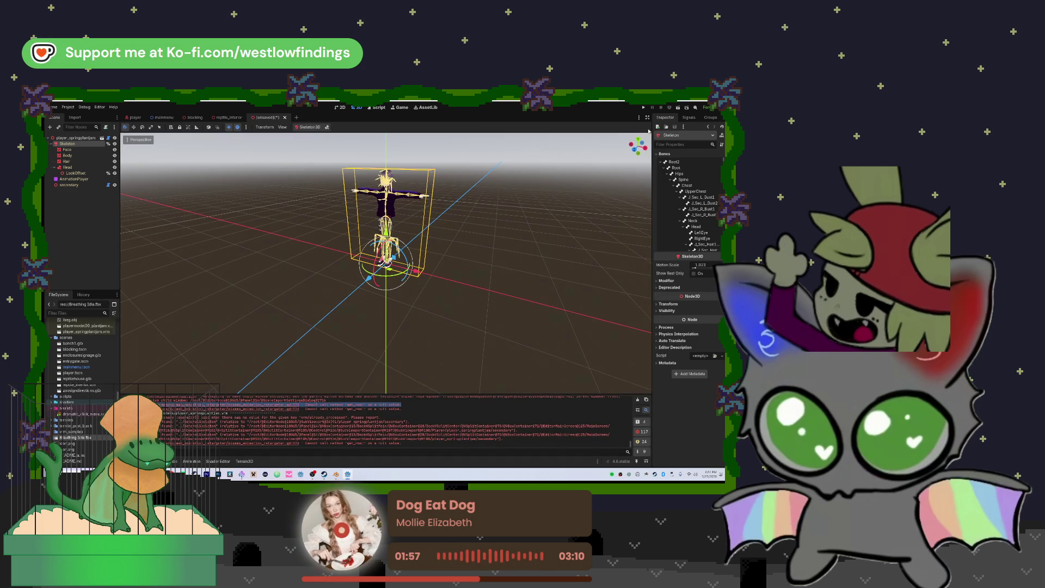
Move Breathing Idle.fbx into the animations folder next to Standard Walk (1).fbx.
right_click(98, 144)
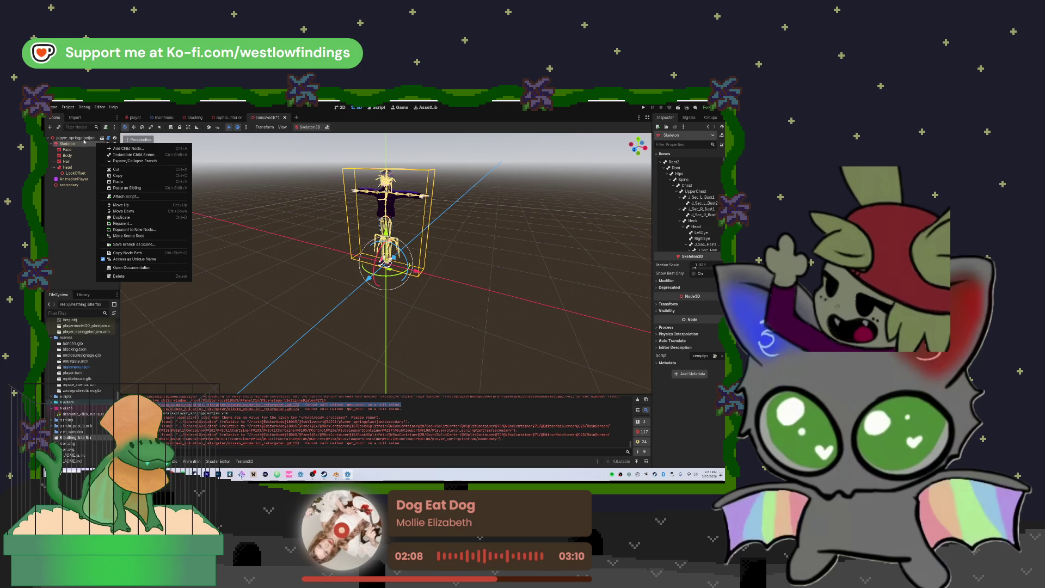
left_click(87, 171)
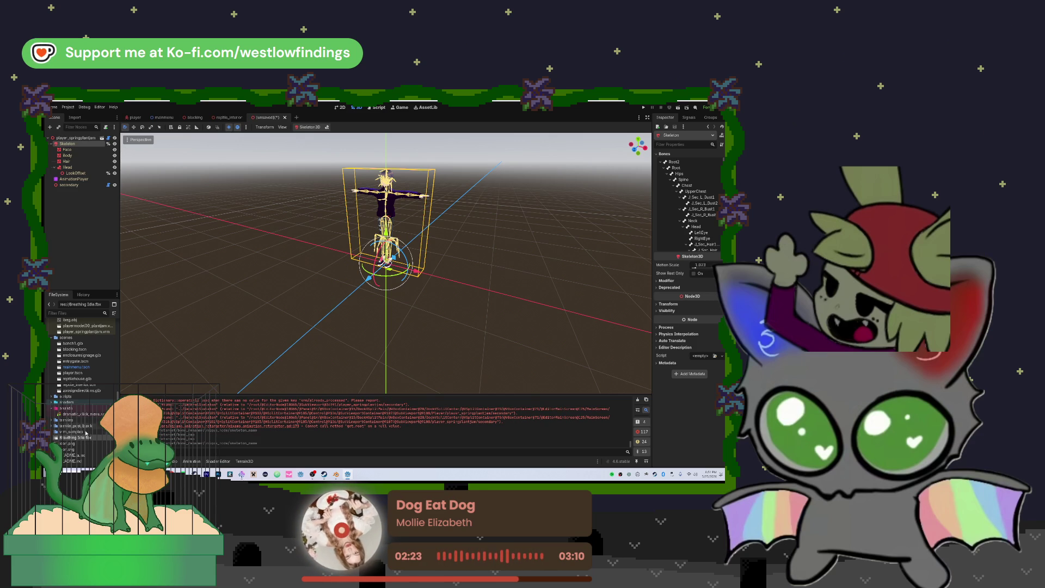
mouse_move(76, 437)
left_mouse_down()
mouse_move(87, 324)
mouse_move(91, 383)
left_mouse_up()
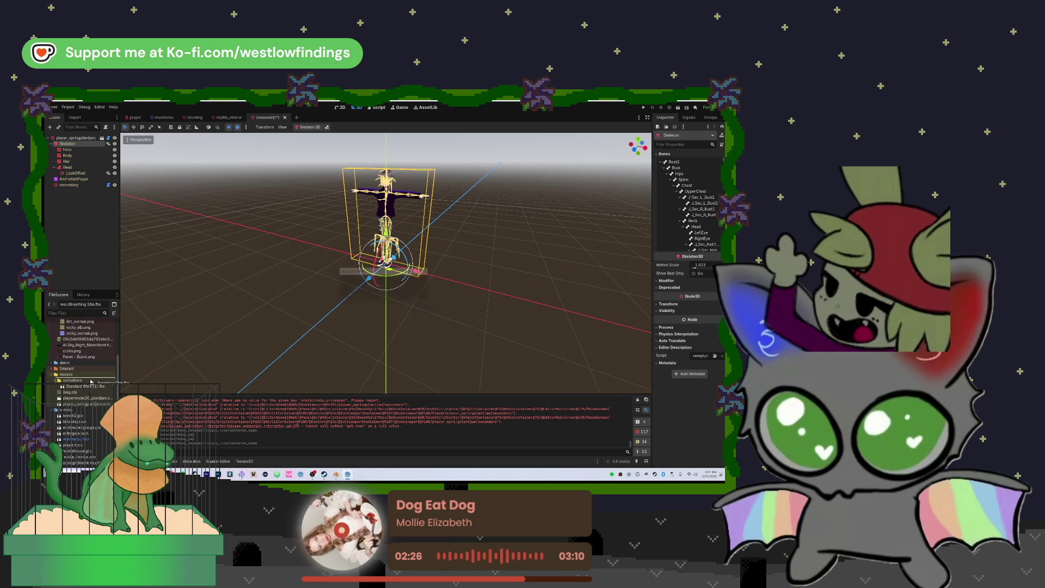
left_click(361, 295)
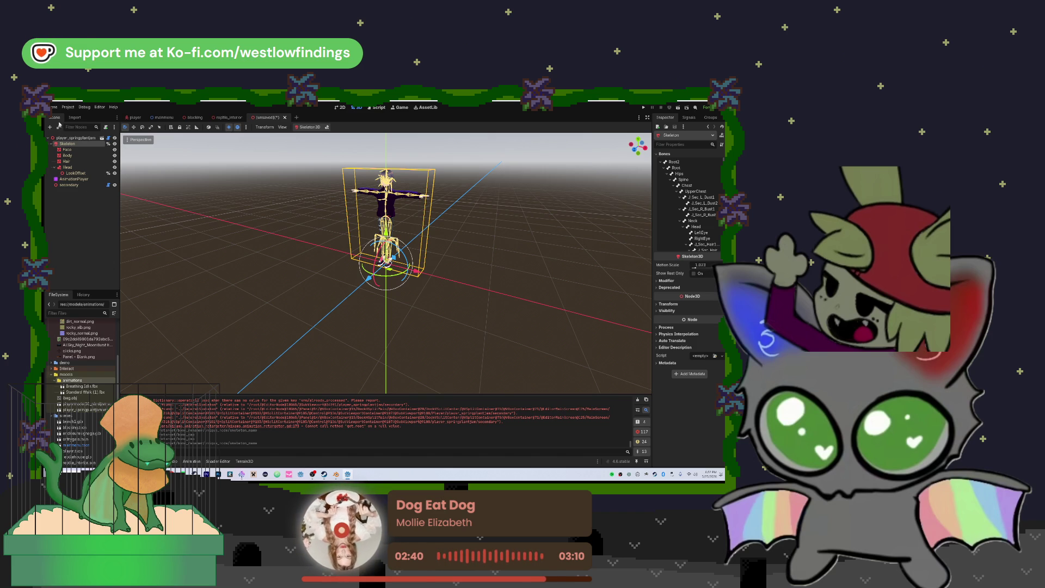
Reload the current project, saving the scene as player_springplantjam.tscn in the scenes folder.
left_click(53, 107)
mouse_move(67, 108)
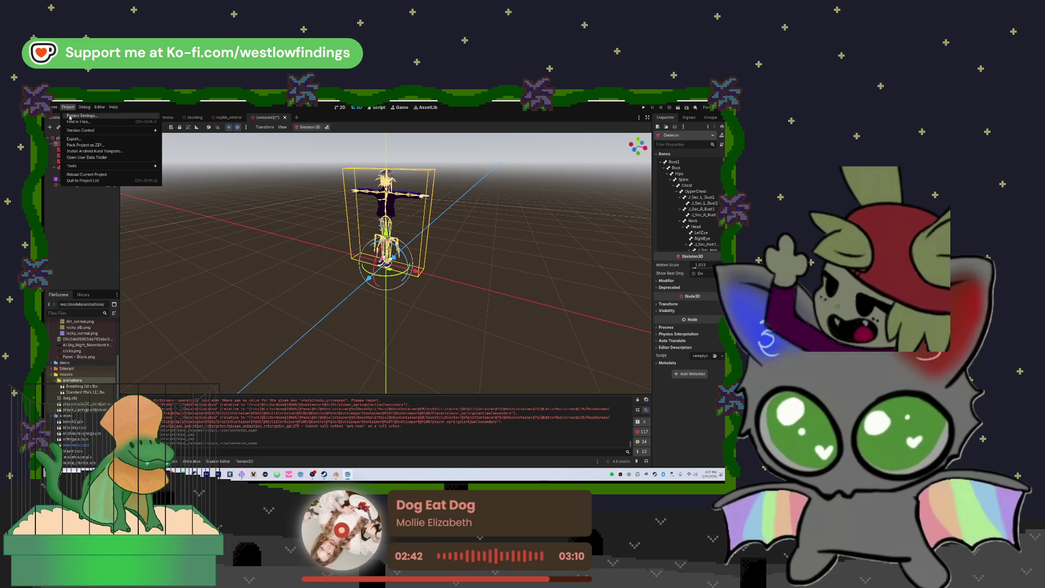
left_click(83, 174)
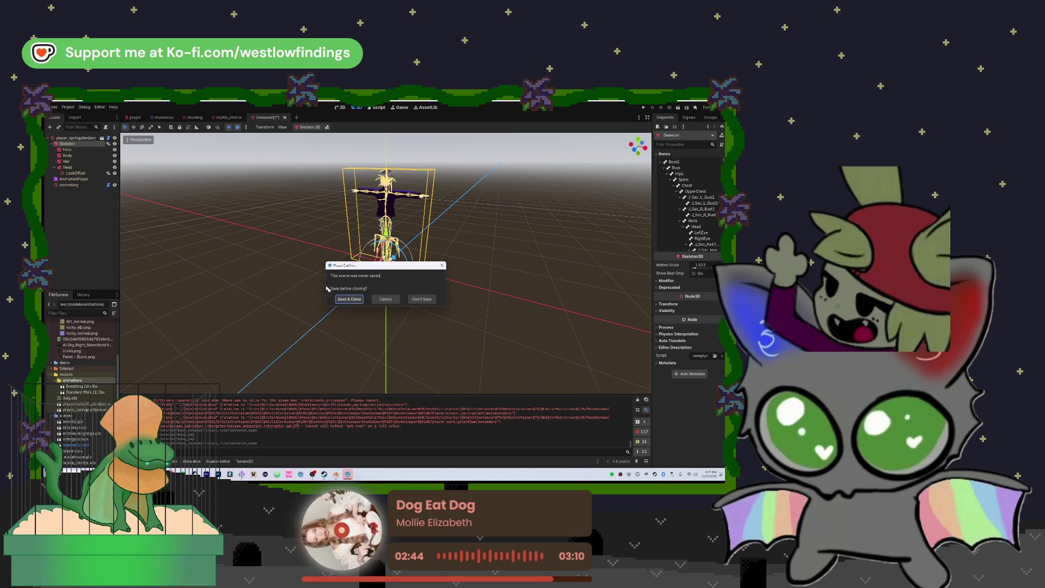
left_click(344, 300)
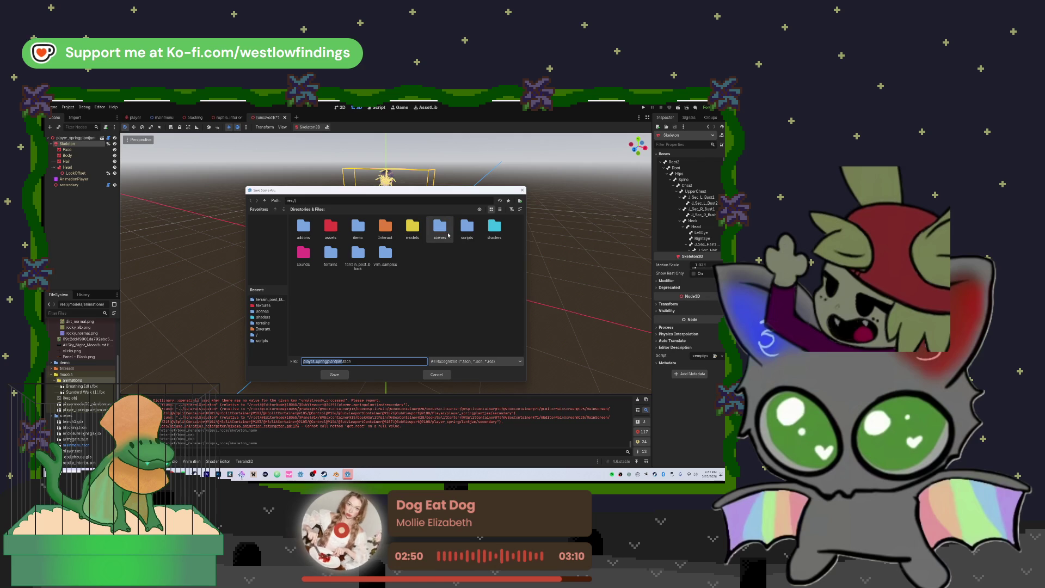
left_click(441, 231)
double_click(442, 233)
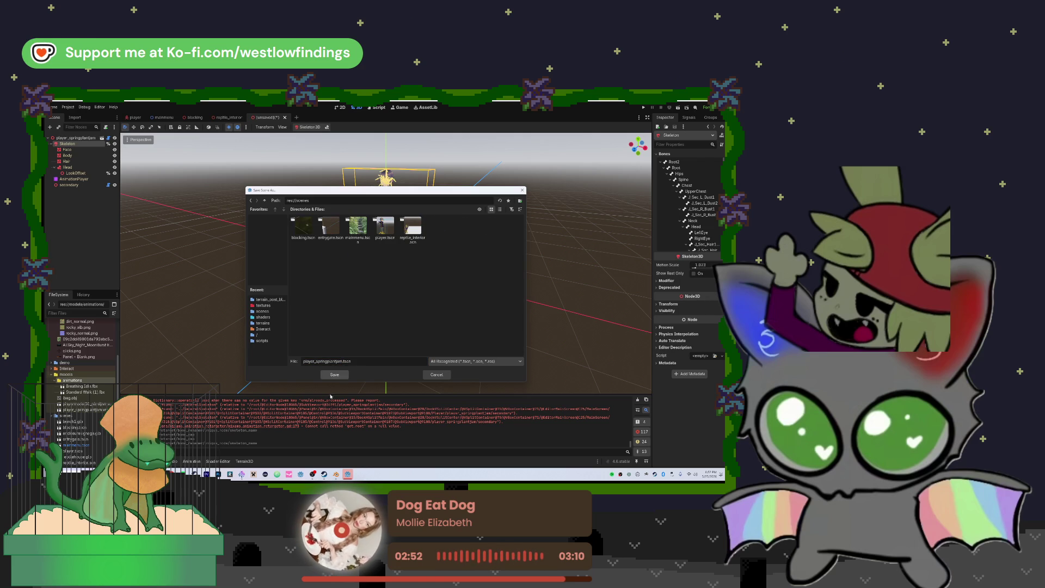
left_click(341, 376)
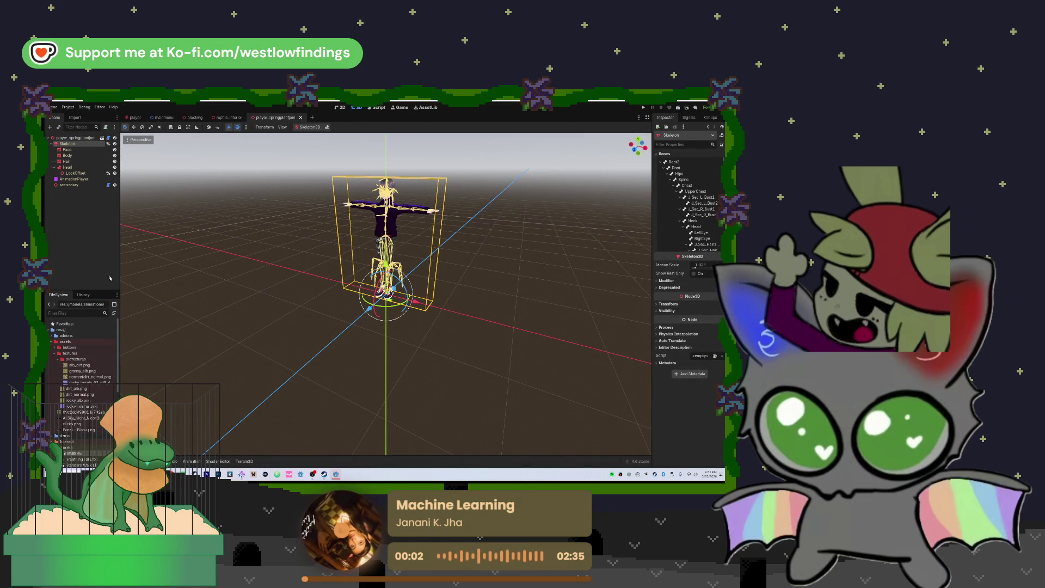
Clear the Output log and reselect Breathing Idle.fbx to surface the retargeter get_root error.
scroll(81, 450, "down", 10)
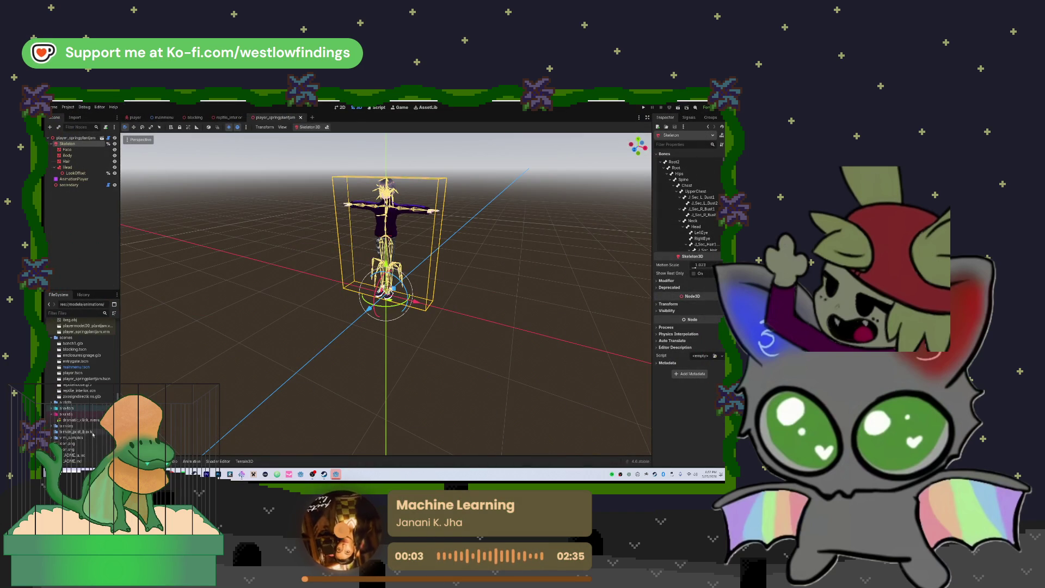
scroll(84, 429, "up", 5)
left_click(88, 398)
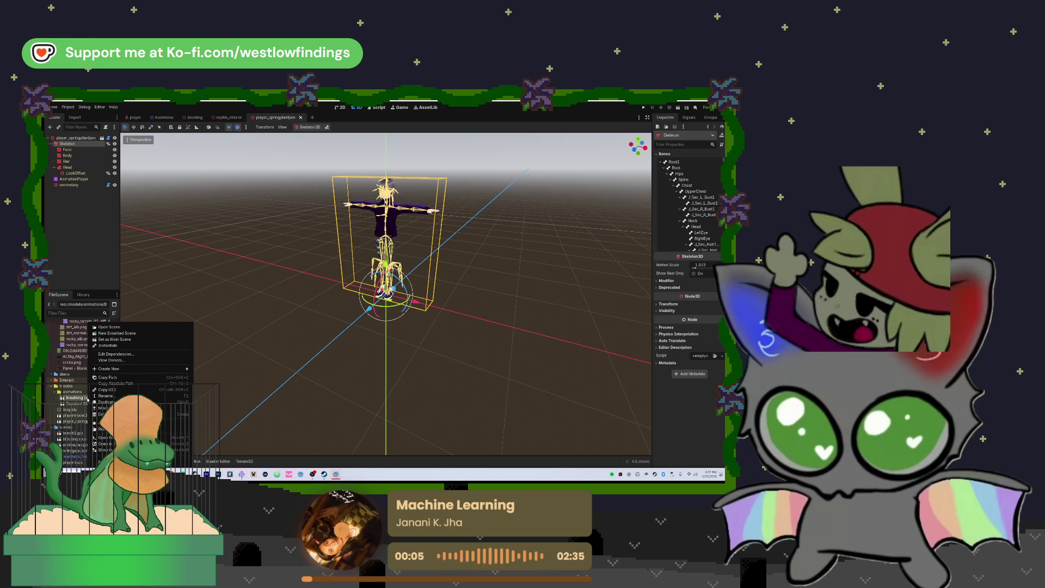
left_click(136, 461)
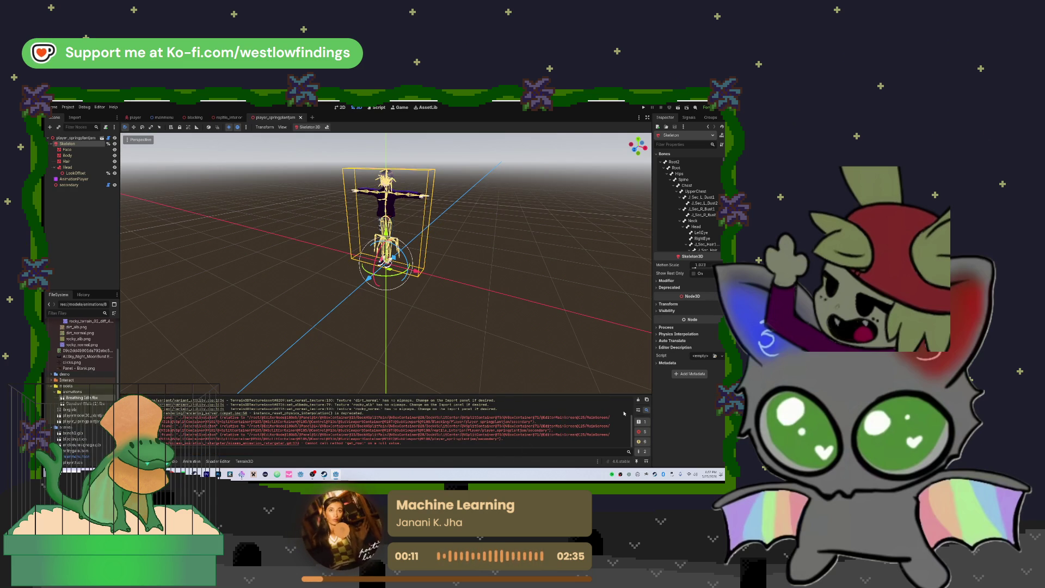
left_click(638, 401)
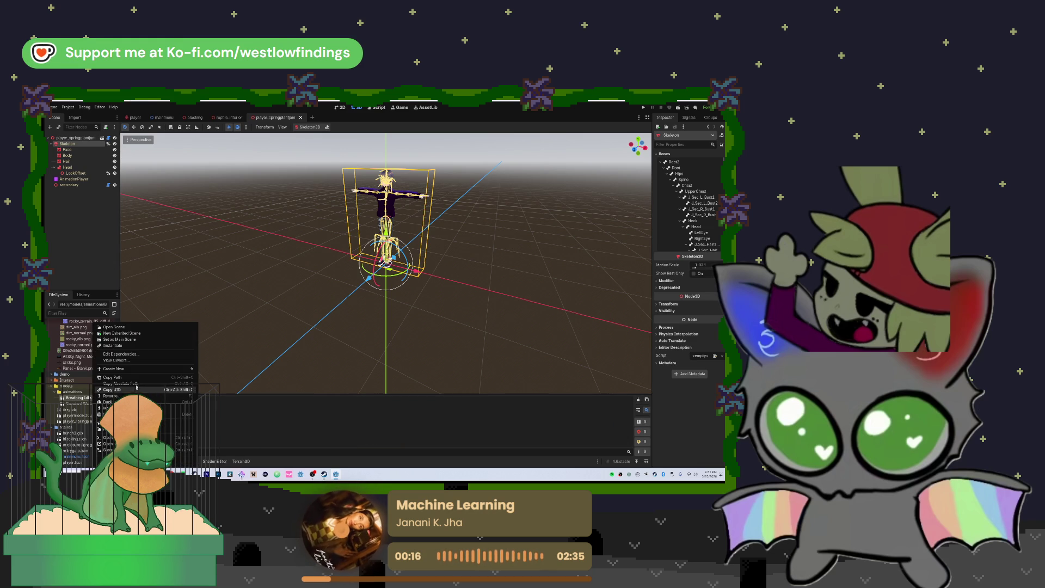
left_click(94, 399)
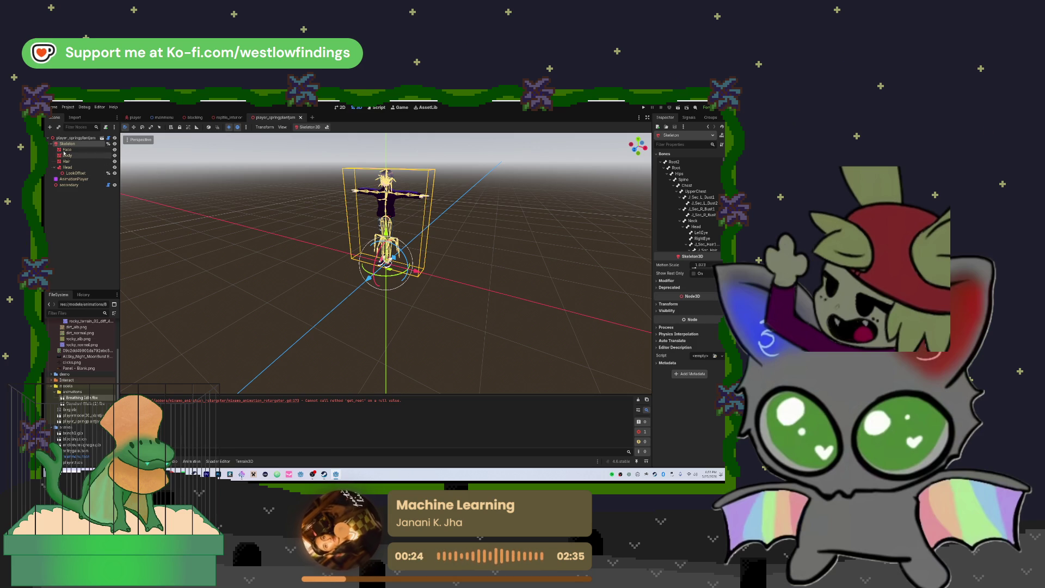
Dismiss the inherited-scene warning, the documentation search and the Skeleton node menu.
key("Delete")
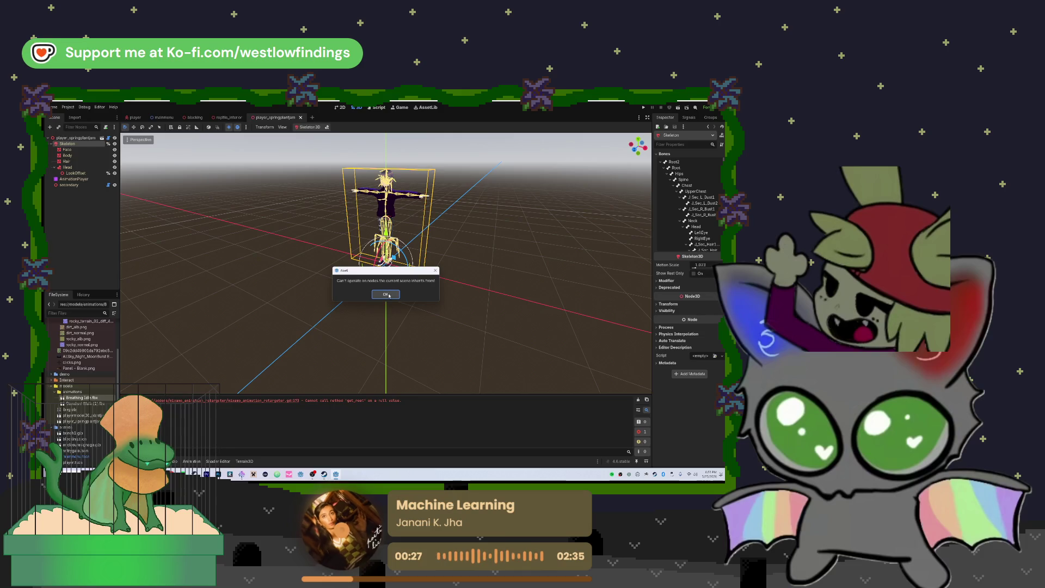
left_click(388, 294)
key("F1")
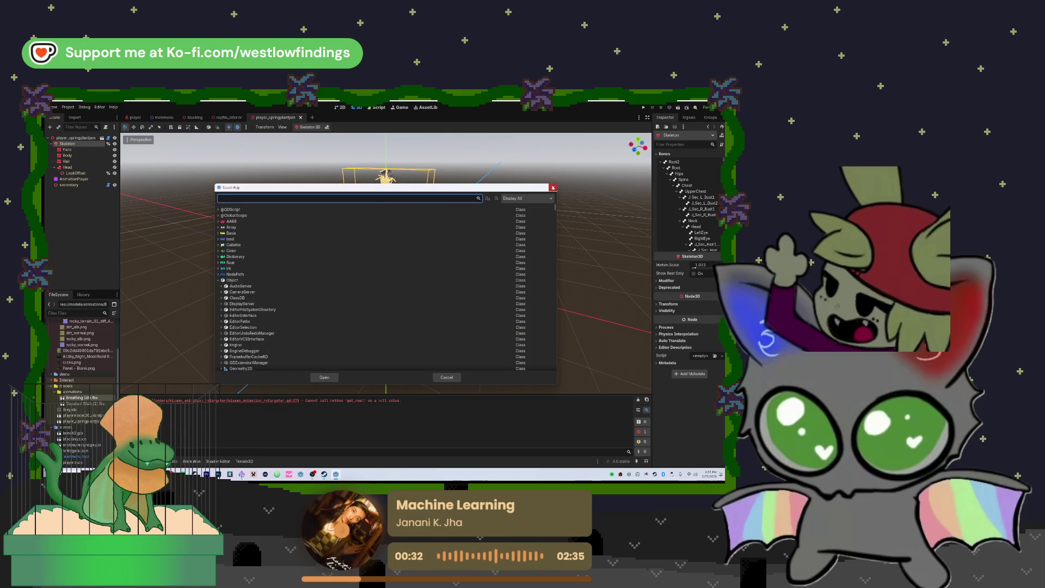
left_click(553, 188)
right_click(96, 145)
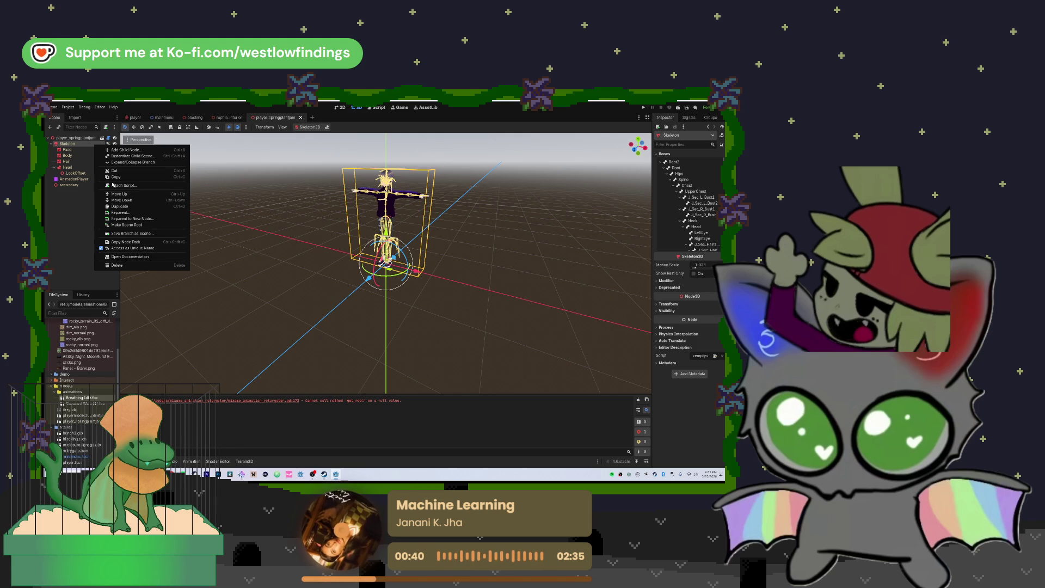
left_click(82, 140)
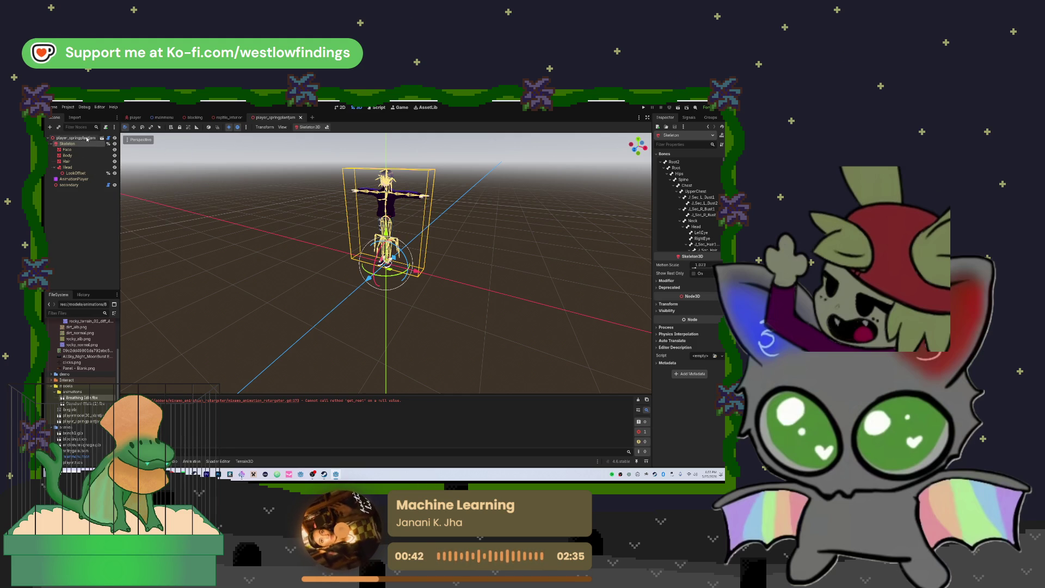
Close the player_springplantjam tab and select its character instance in the Player scene.
double_click(76, 138)
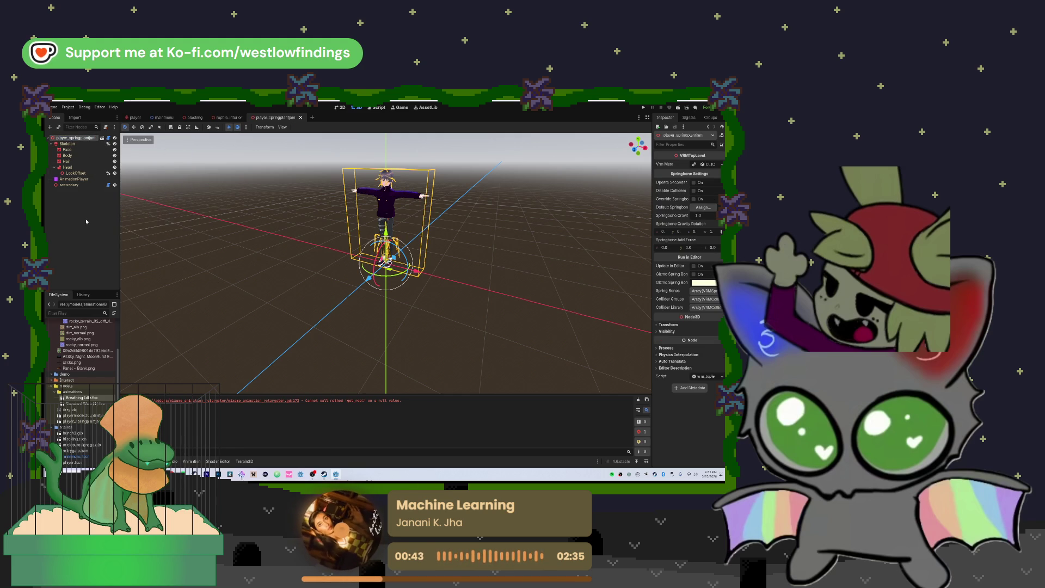
left_click(83, 144)
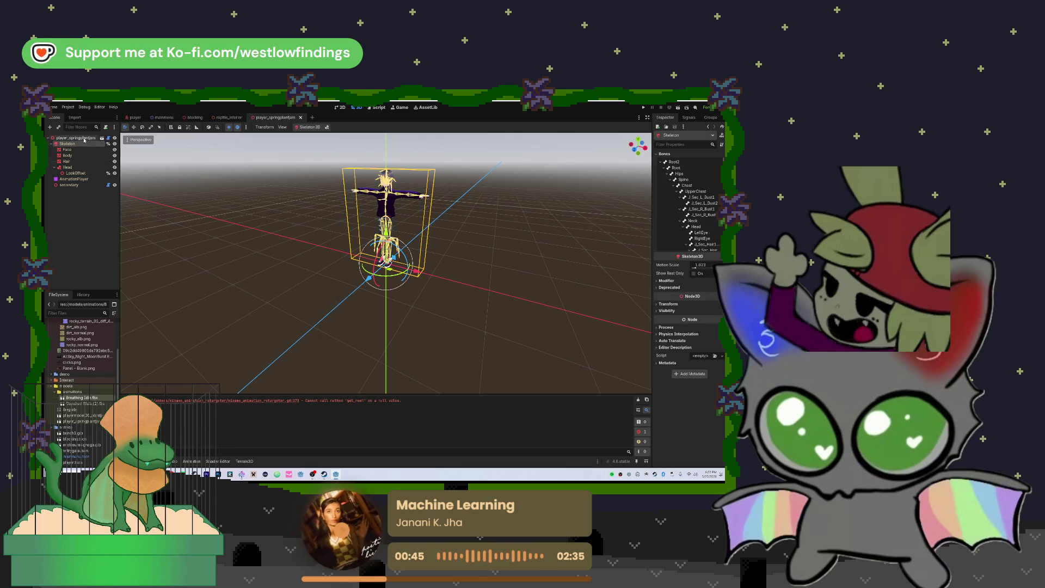
left_click(76, 138)
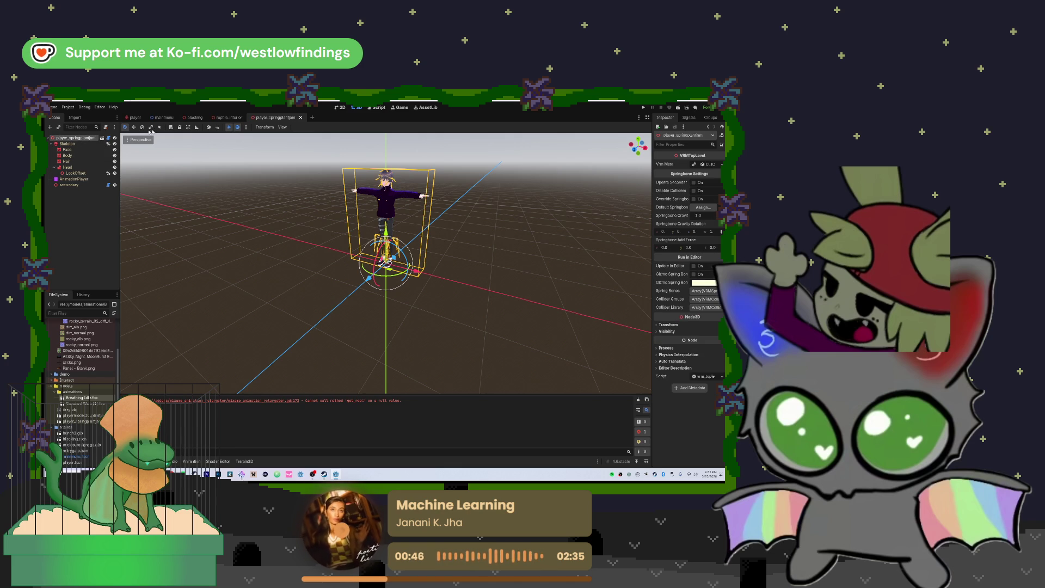
left_click(301, 117)
left_click(133, 118)
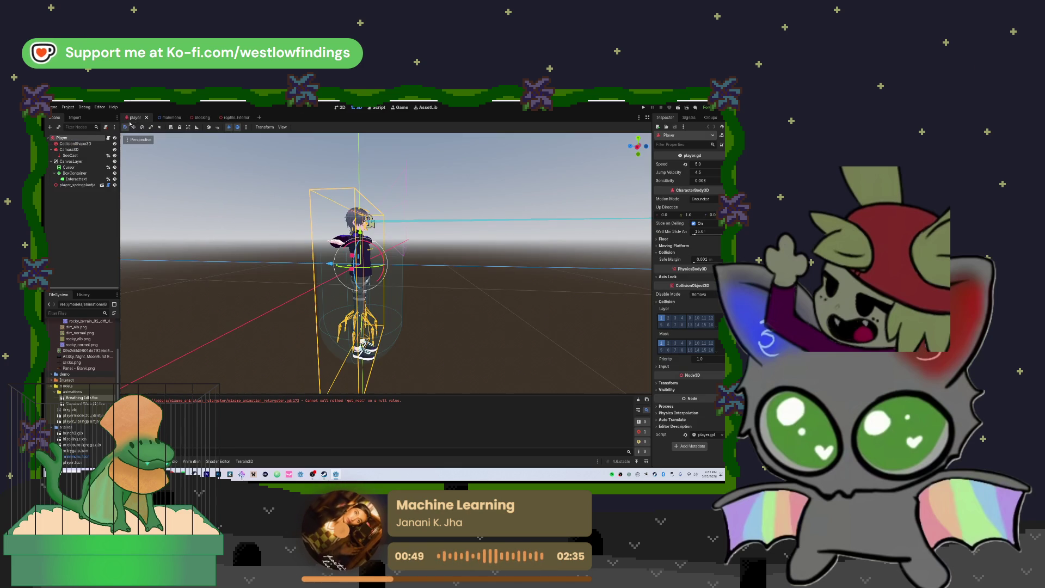
left_click(75, 185)
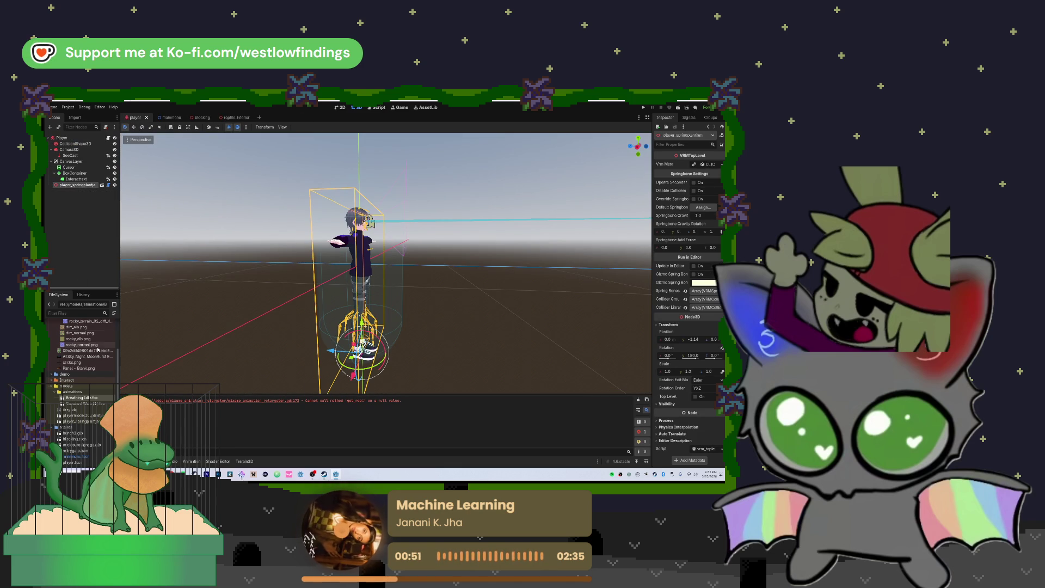
Reimport player_springplantjam.vrm after reviewing its GeneralSkeleton advanced import options.
double_click(81, 421)
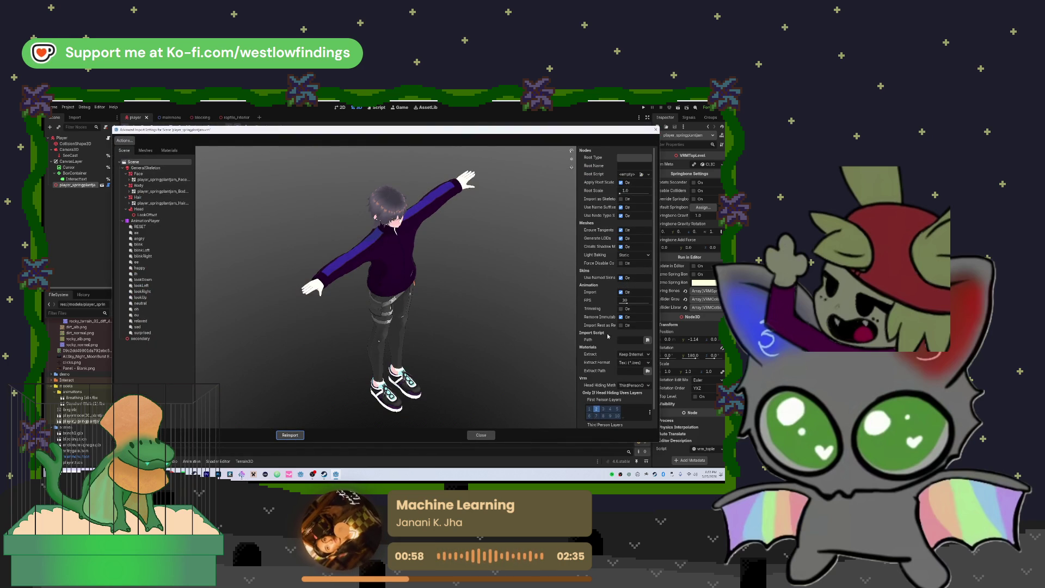
left_click(145, 168)
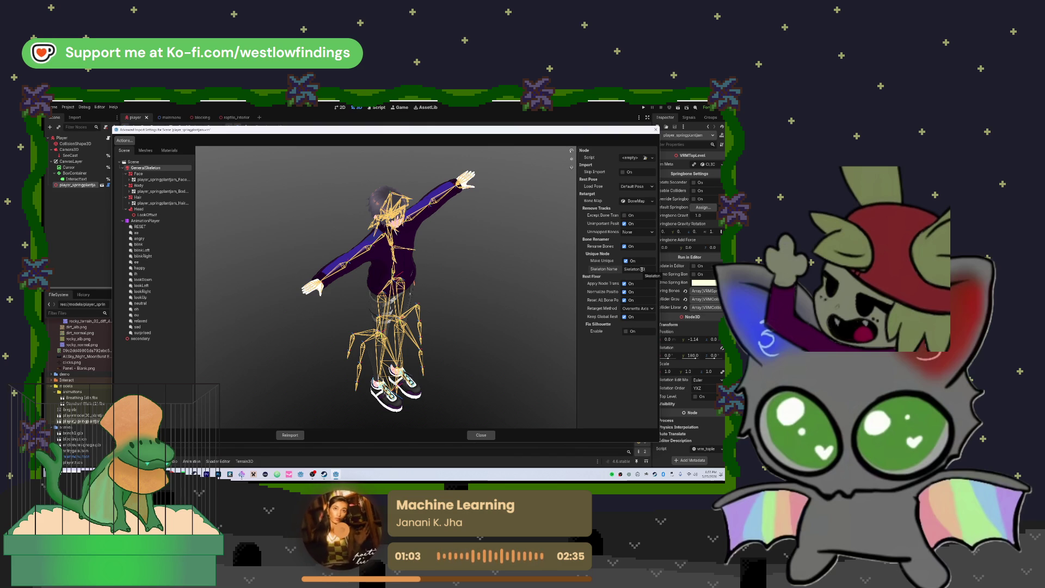
left_click(290, 435)
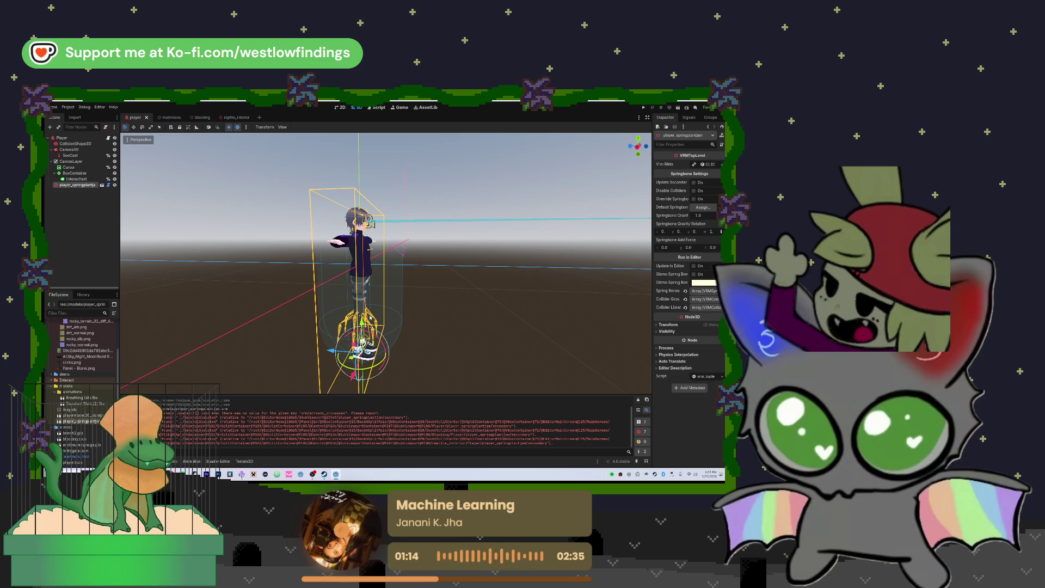
Orbit the 3D viewport to face the VRM character inside the player capsule.
mouse_move(474, 279)
left_mouse_down()
mouse_move(312, 287)
mouse_move(462, 290)
mouse_move(420, 294)
left_mouse_up()
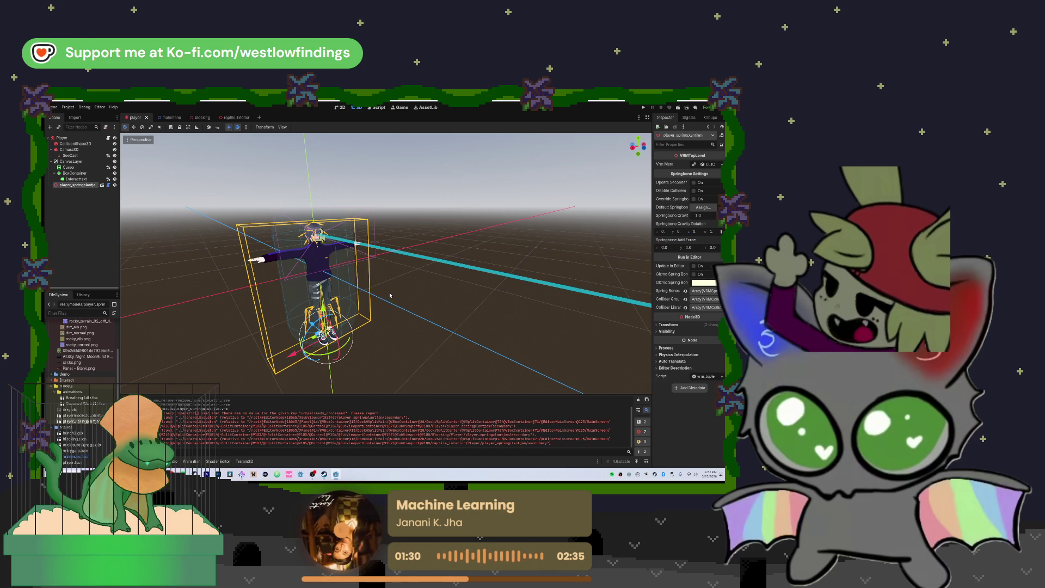
mouse_move(86, 358)
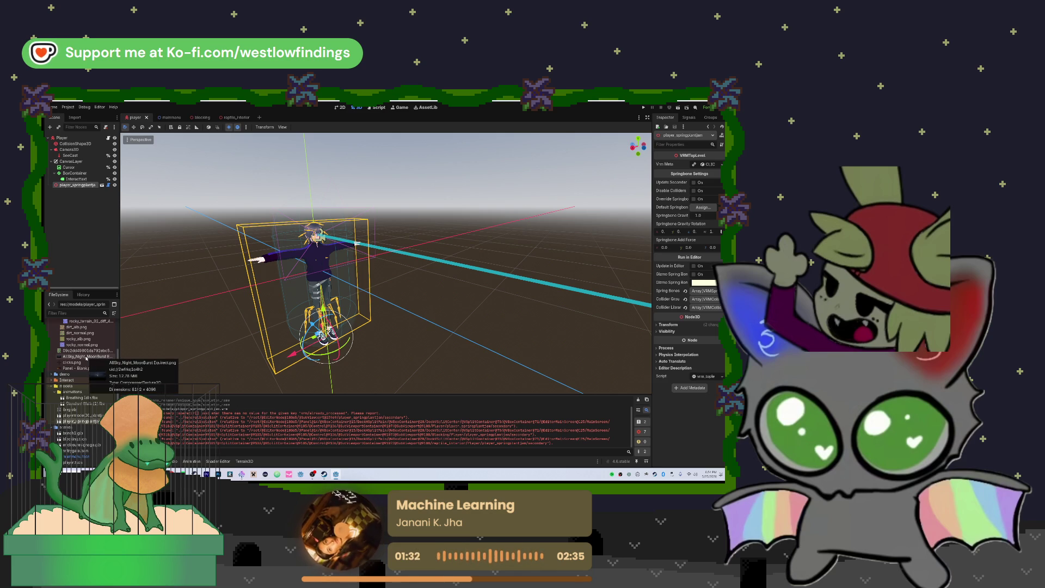
Run and stop the game, then open vrm_secondary.gd from the Debugger's Errors entry.
left_click(643, 107)
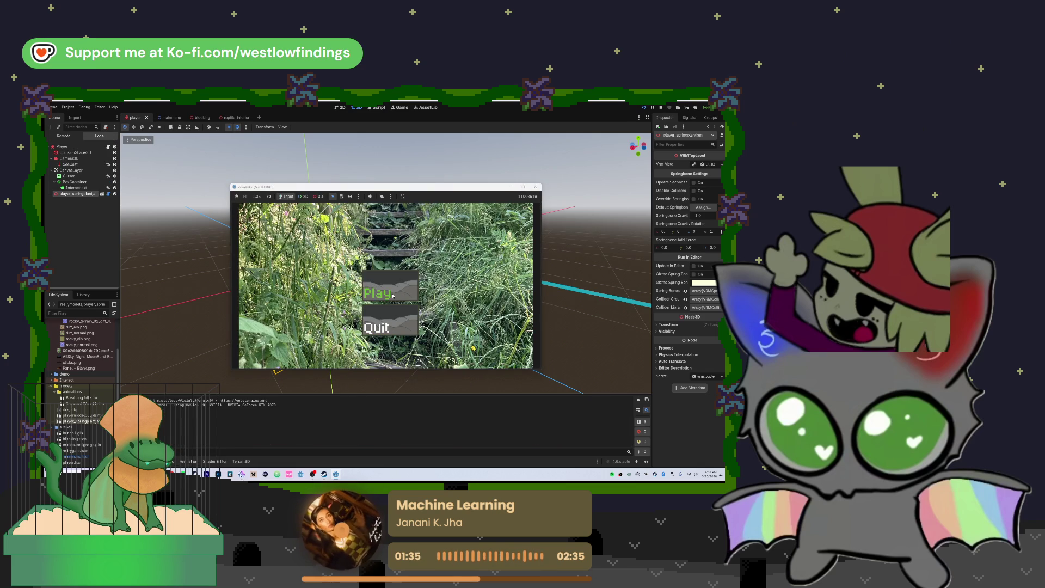
left_click(378, 294)
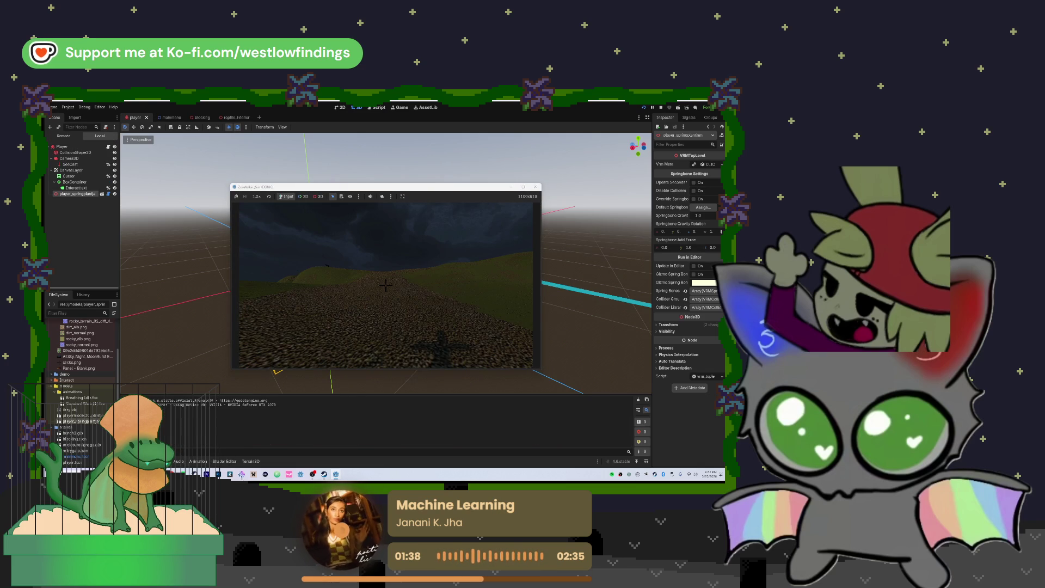
key("F8")
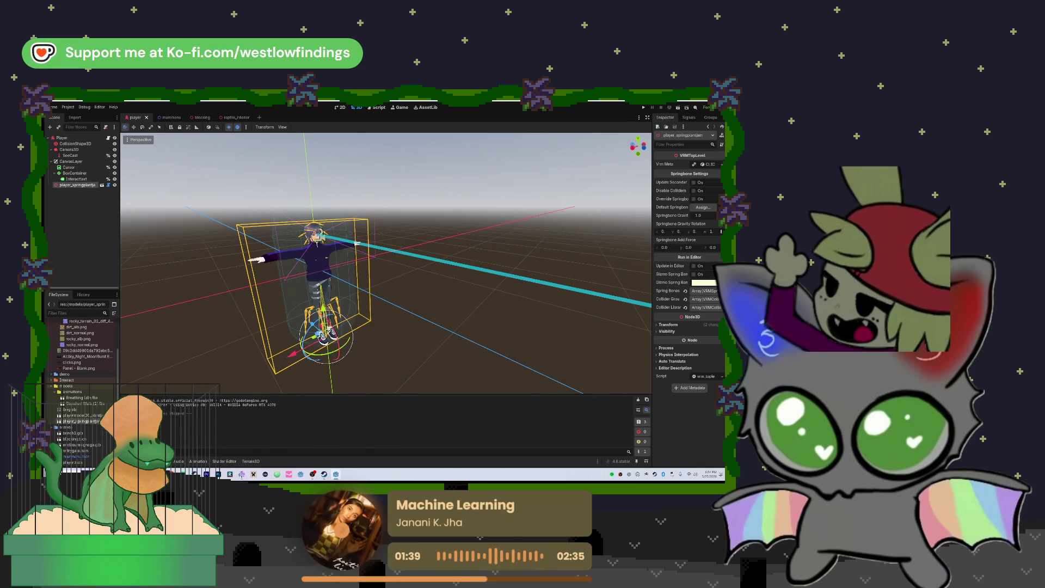
left_click(159, 461)
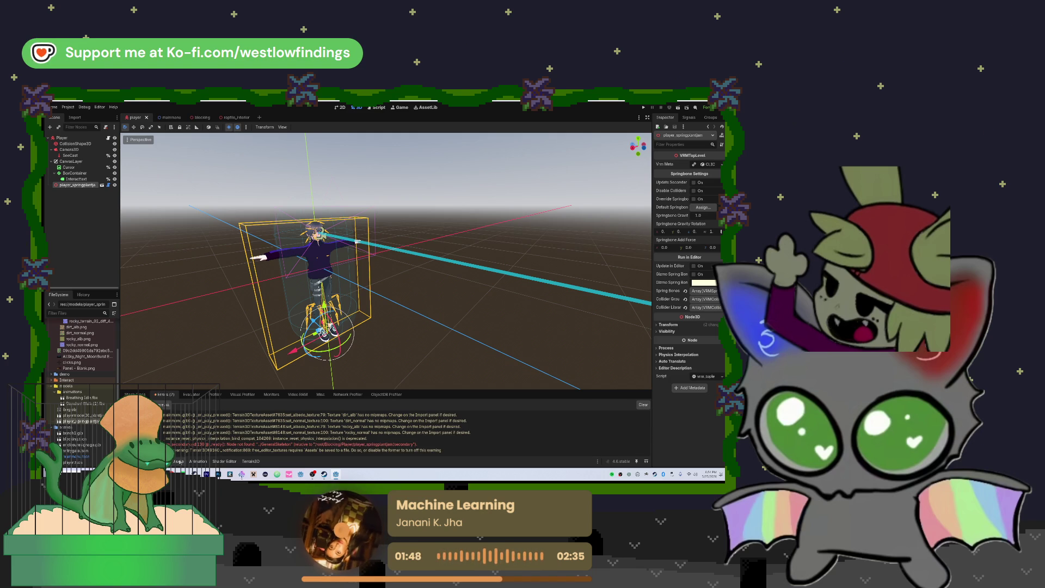
double_click(172, 444)
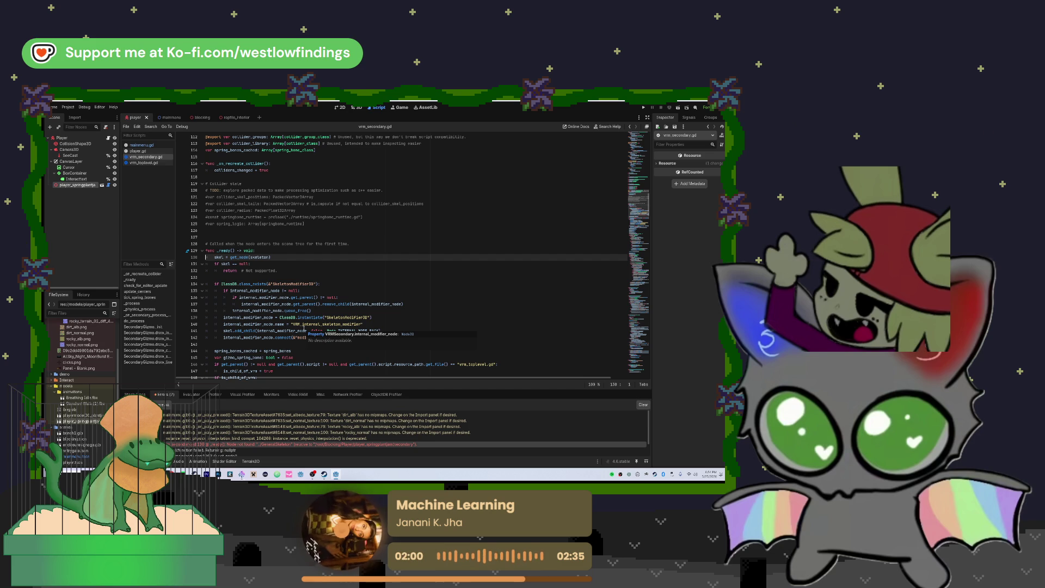
Scroll to the _ready function and place the caret at the end of line 130.
scroll(304, 329, "up", 1)
left_click(277, 277)
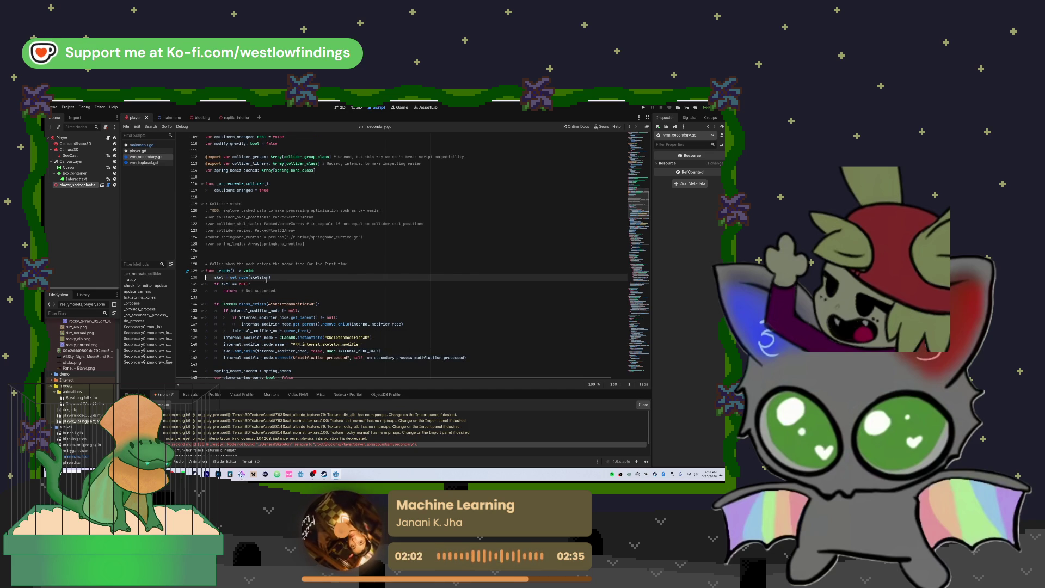
mouse_move(280, 312)
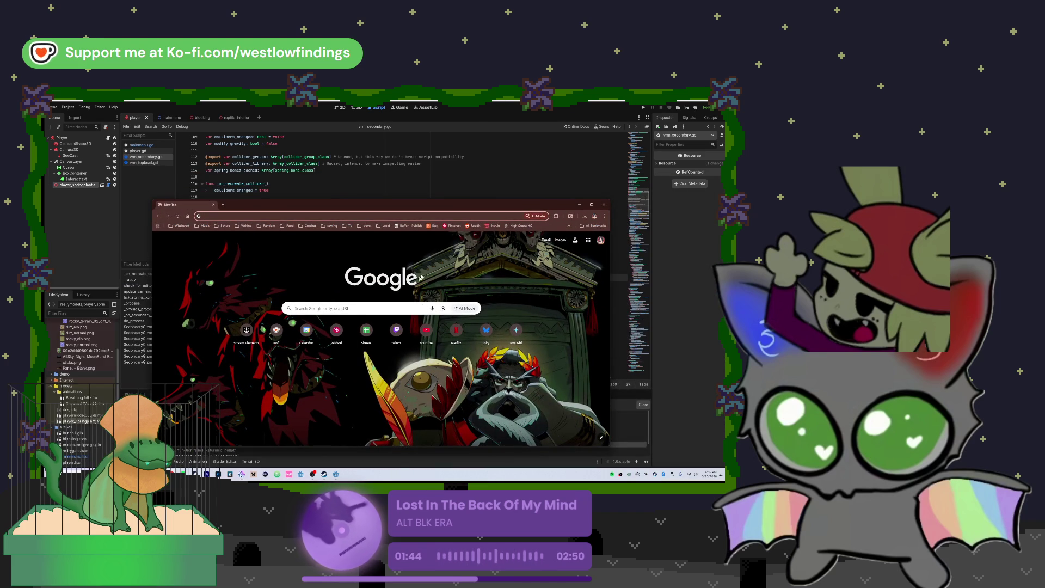
Open itch.io, browse the top games, and glance at your profile before returning.
left_click(496, 227)
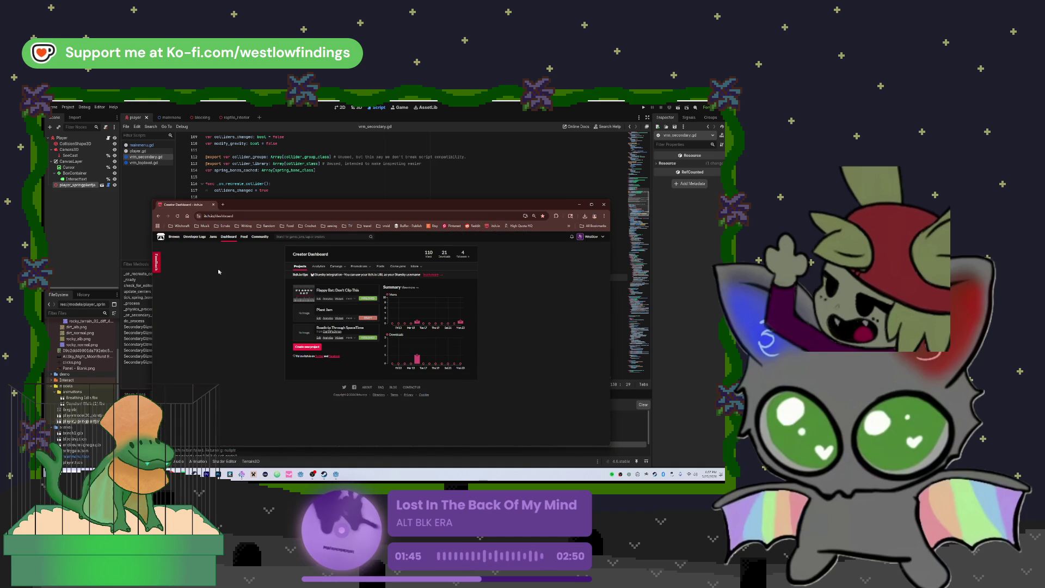
left_click(173, 237)
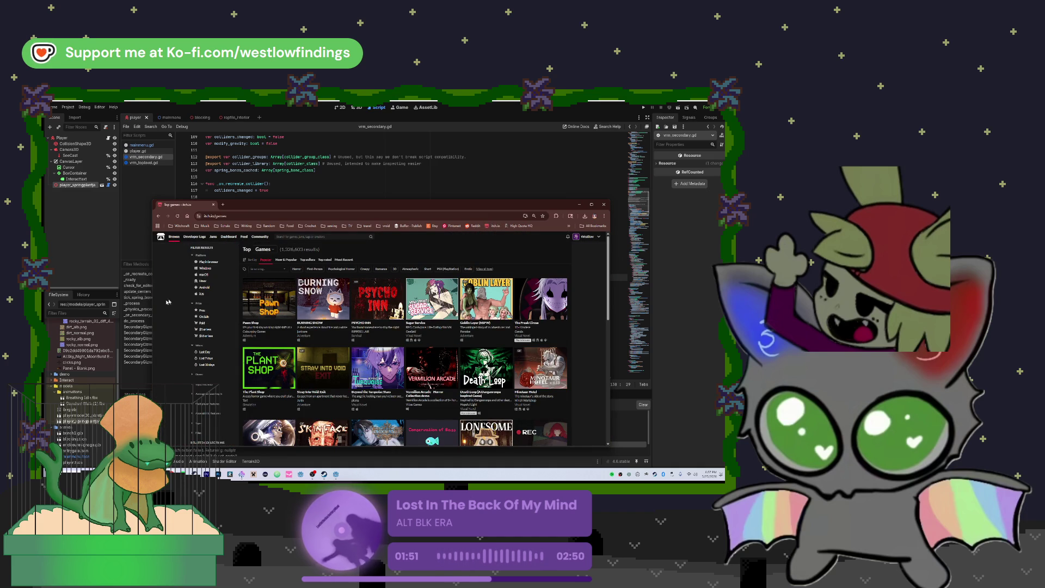
left_click(587, 238)
key("alt+Left")
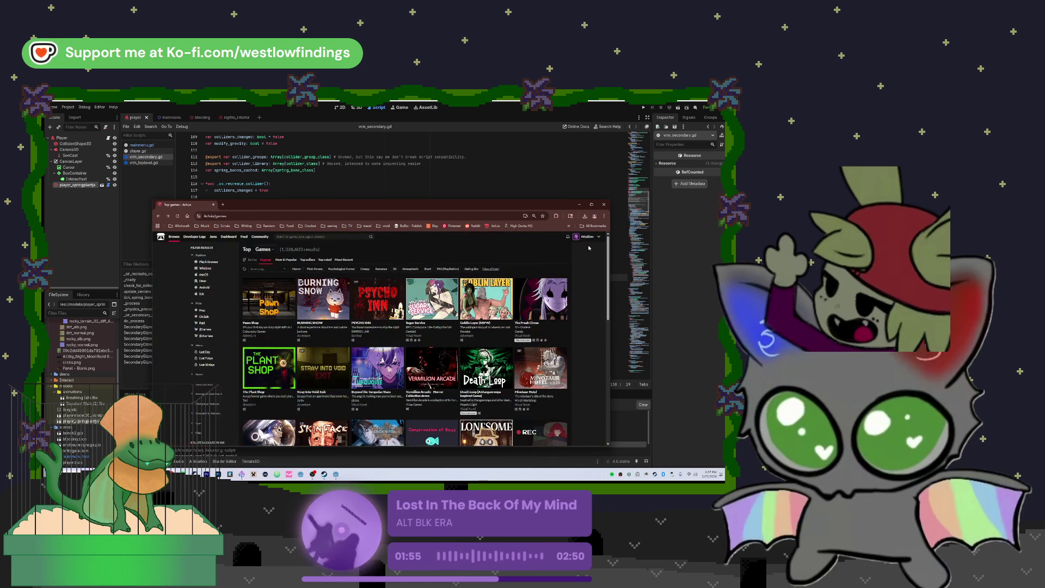
Visit the creator dashboard and community recent posts, ending on your itch.io feed.
left_click(600, 240)
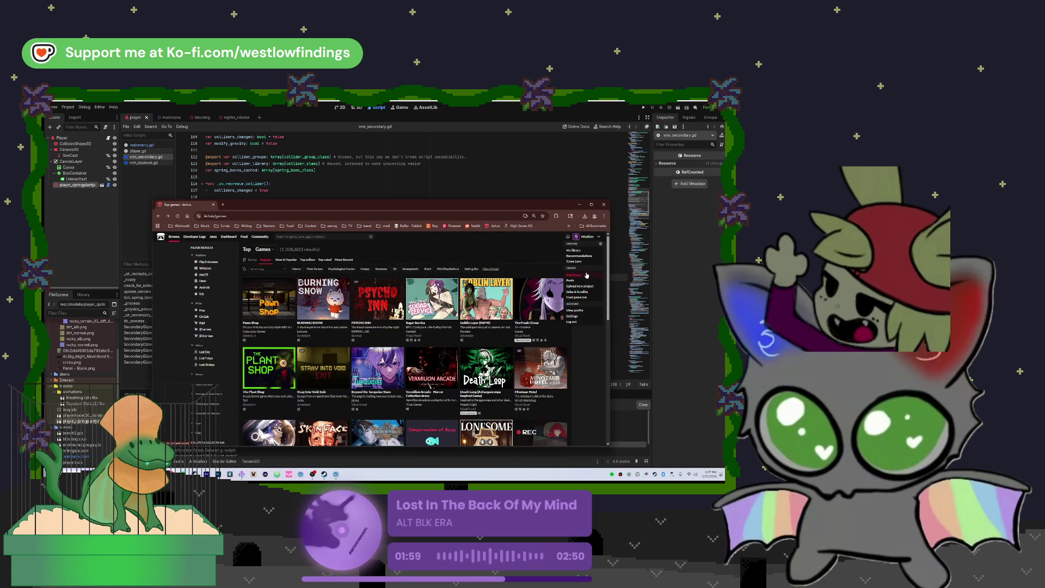
left_click(586, 277)
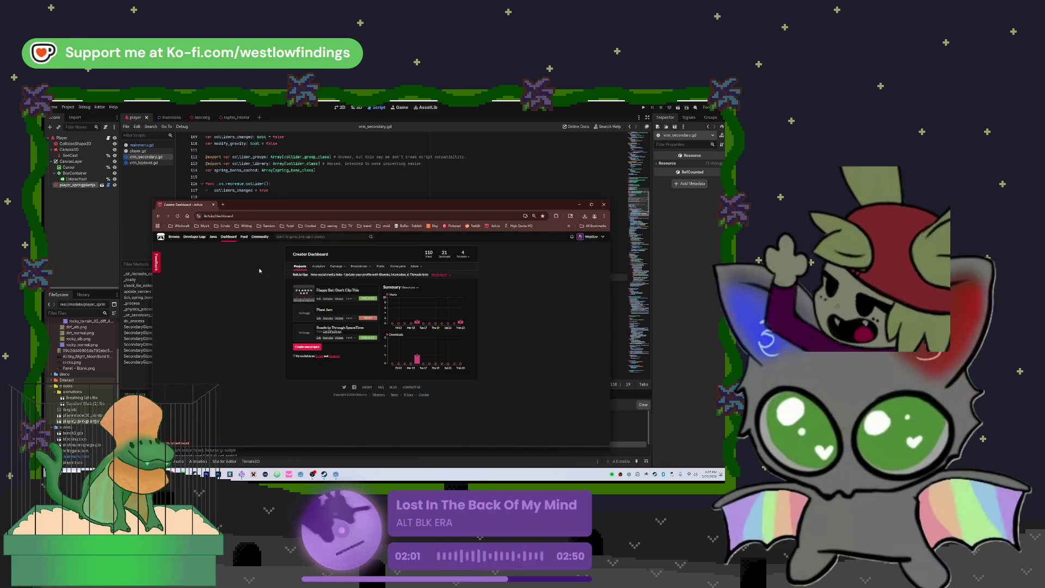
left_click(262, 237)
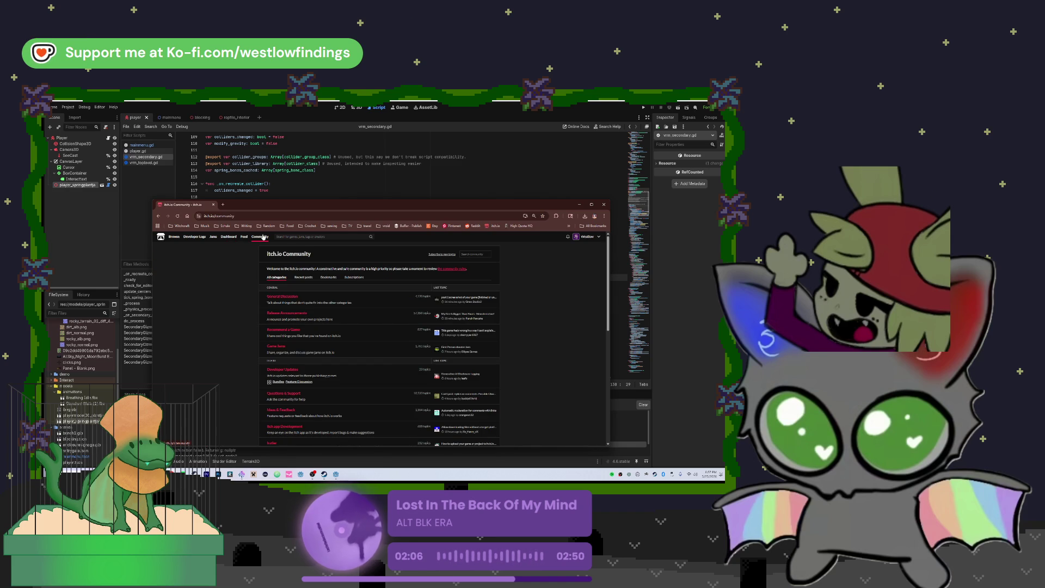
left_click(303, 277)
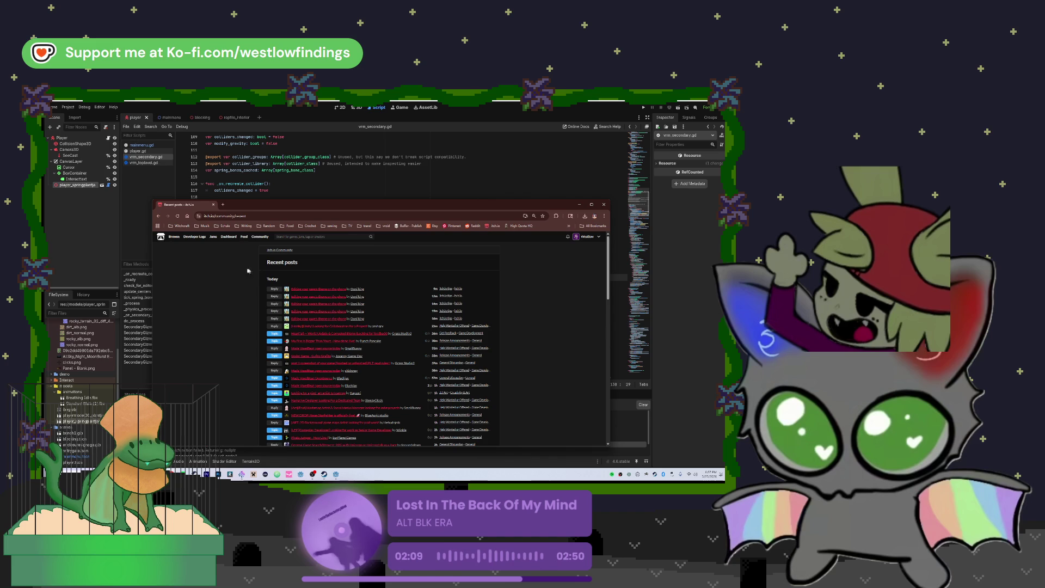
left_click(244, 240)
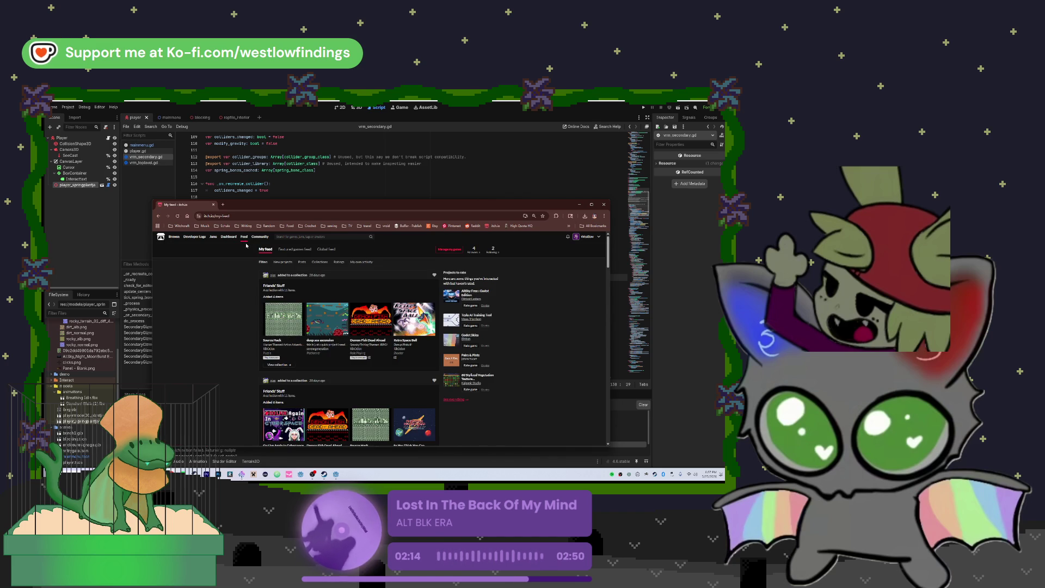
View a followed creator's page and the Eltore game page, then back out to Followers.
left_click(483, 253)
left_click(310, 281)
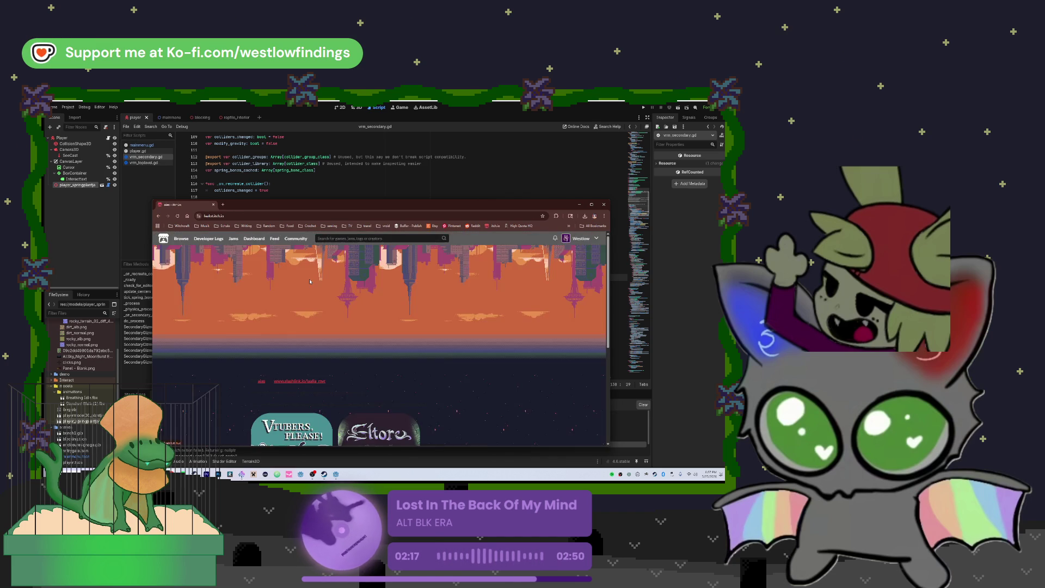
scroll(309, 281, "down", 5)
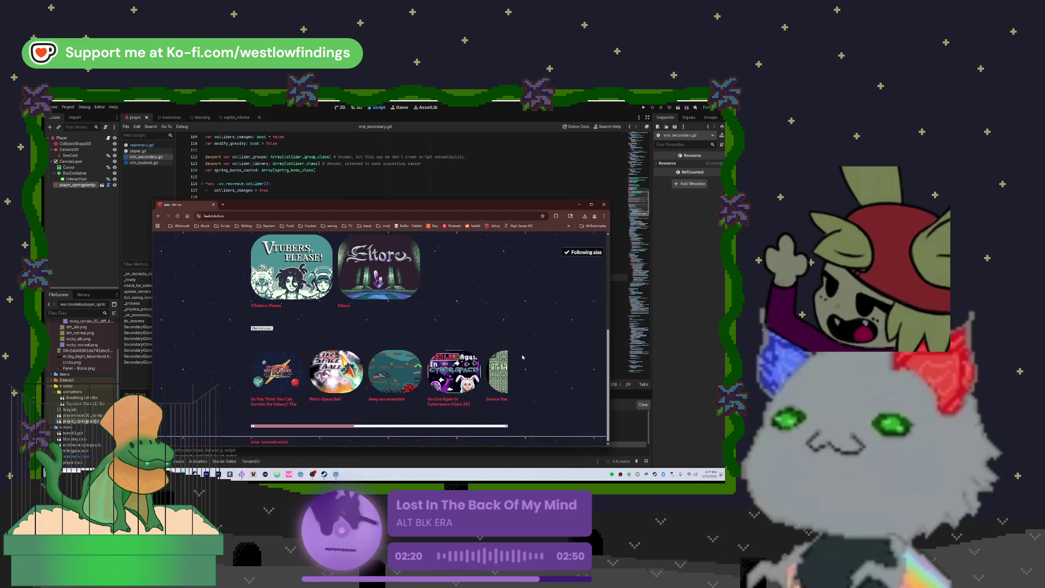
scroll(523, 357, "up", 2)
left_click(381, 370)
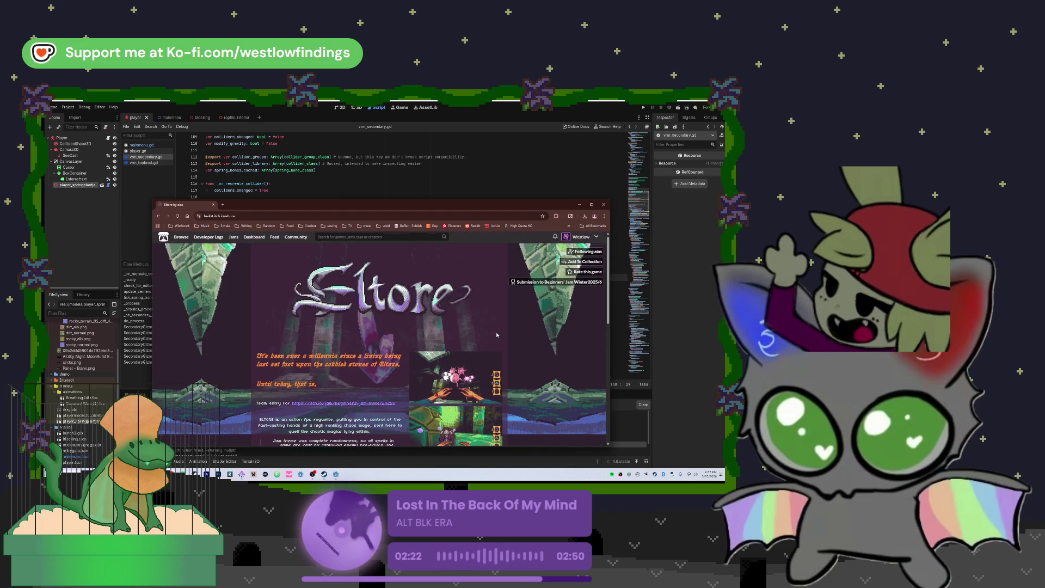
scroll(496, 335, "down", 5)
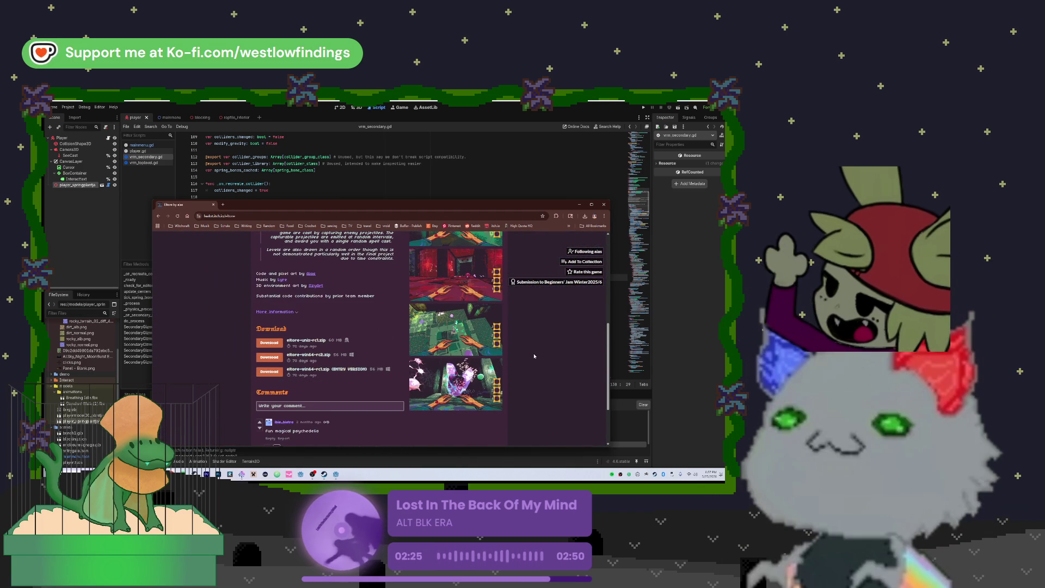
scroll(534, 356, "up", 2)
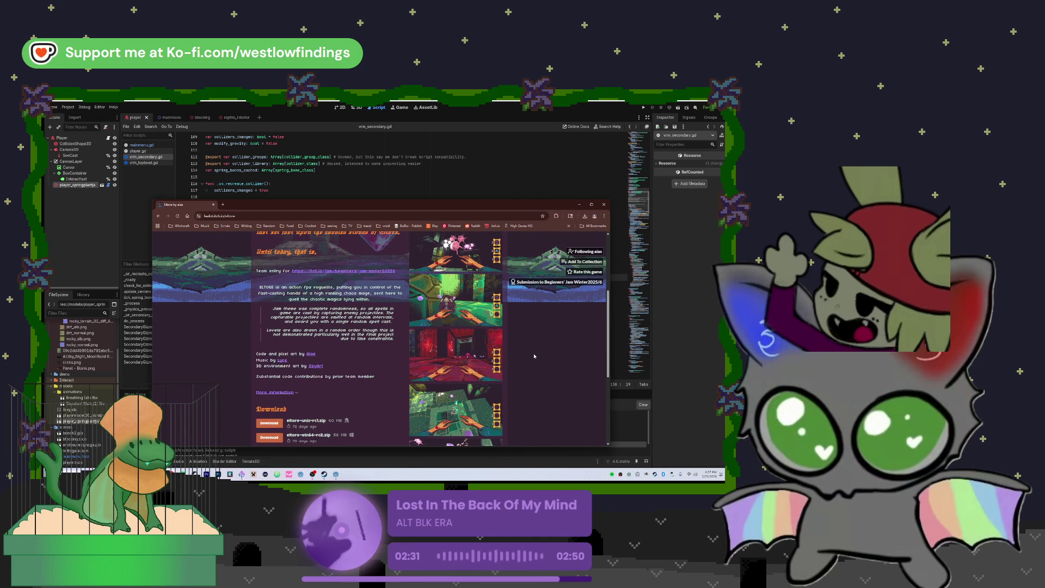
scroll(534, 356, "up", 5)
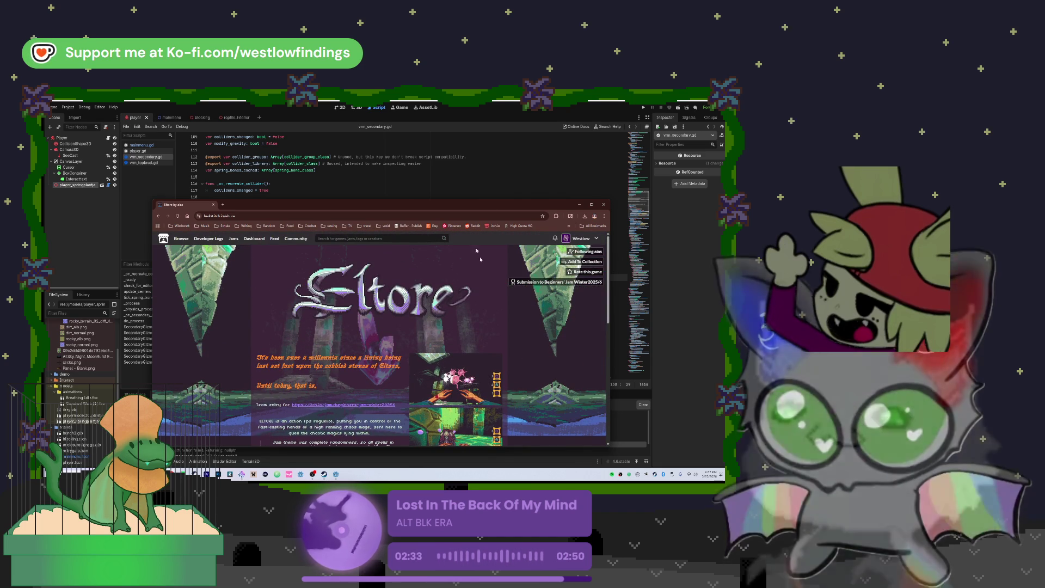
key("alt+Left")
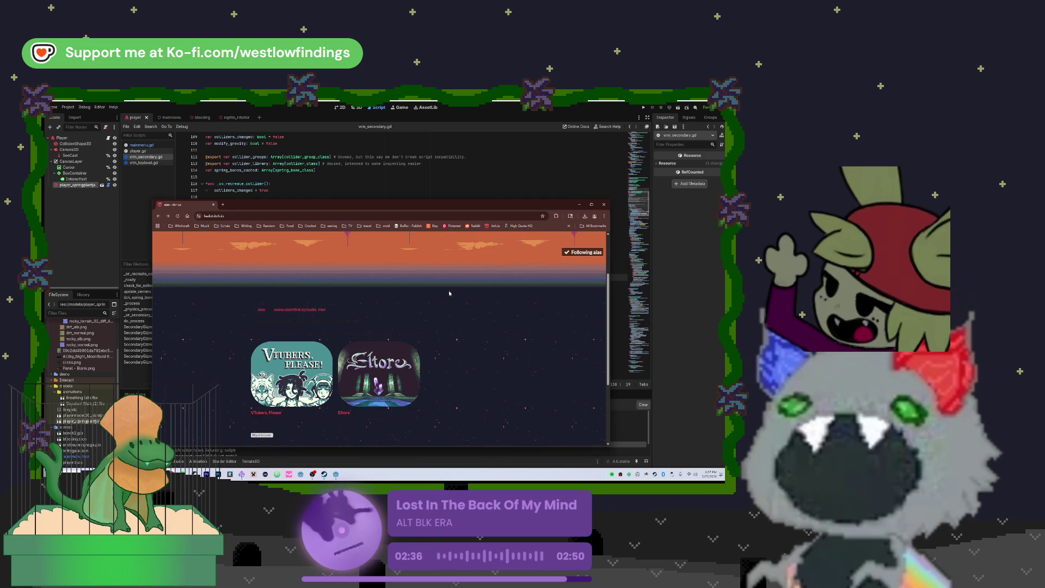
scroll(450, 298, "down", 2)
key("alt+Left")
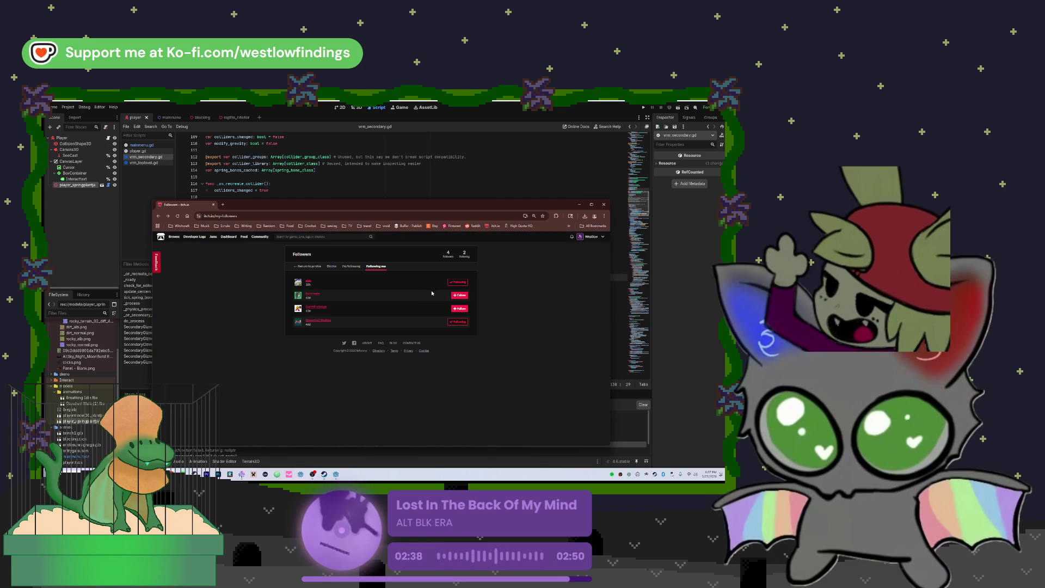
Scroll through another followed creator's itch.io game grid, then switch to the Godot editor and Discord.
left_click(317, 307)
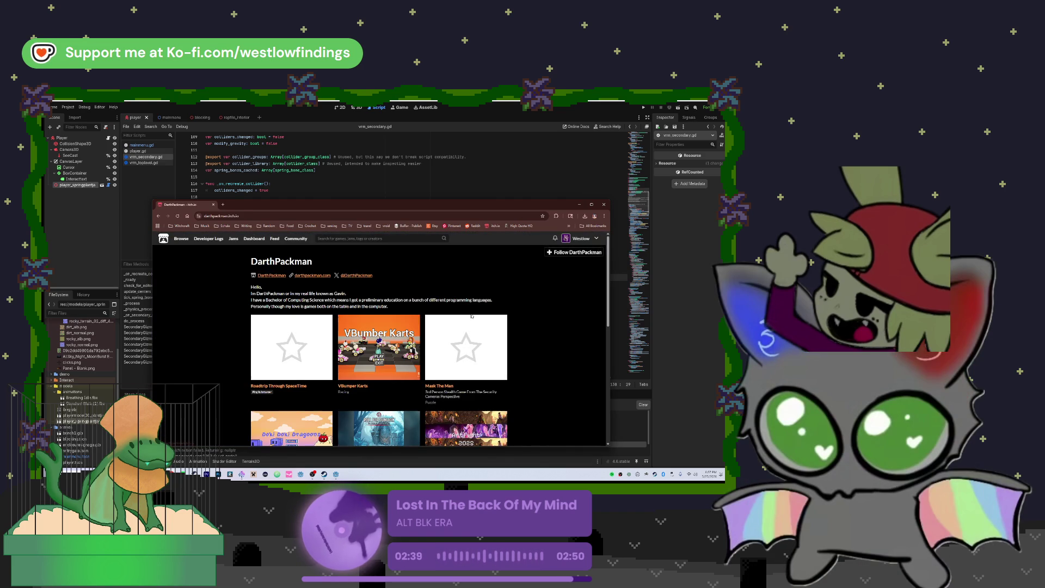
scroll(572, 340, "down", 1)
scroll(571, 340, "down", 3)
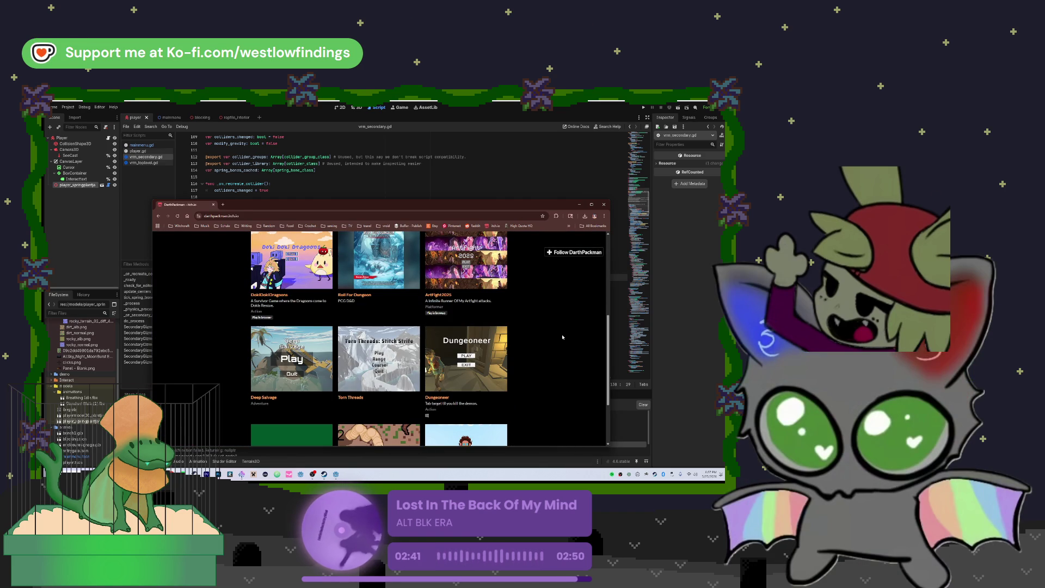
scroll(563, 337, "down", 2)
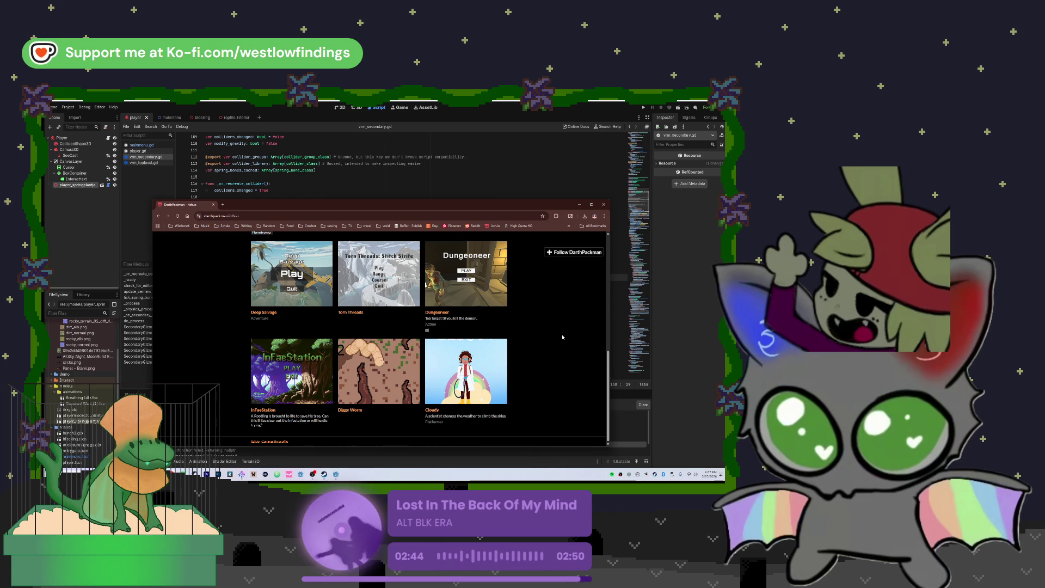
scroll(563, 337, "up", 3)
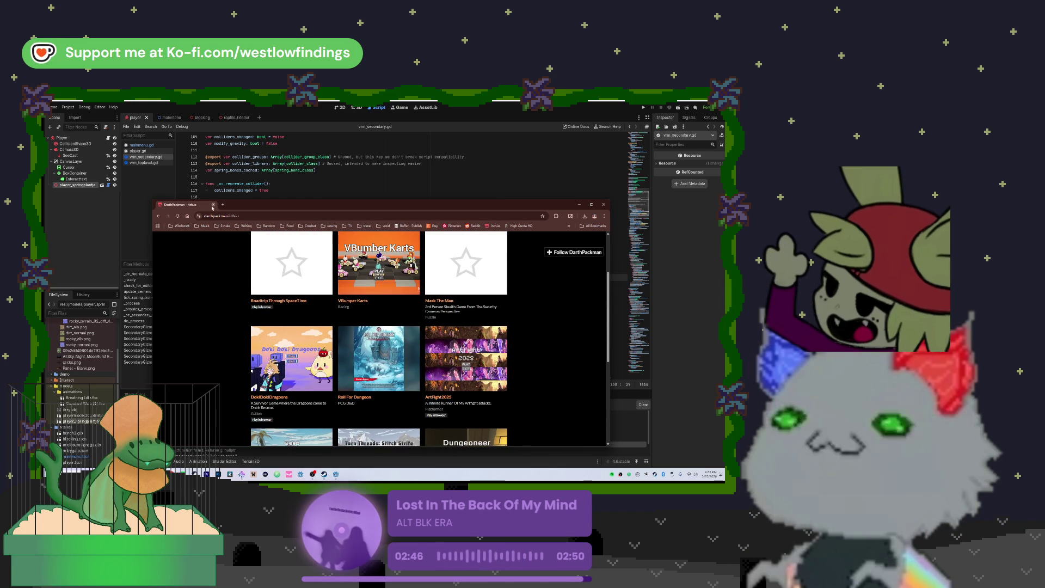
key("alt+Tab")
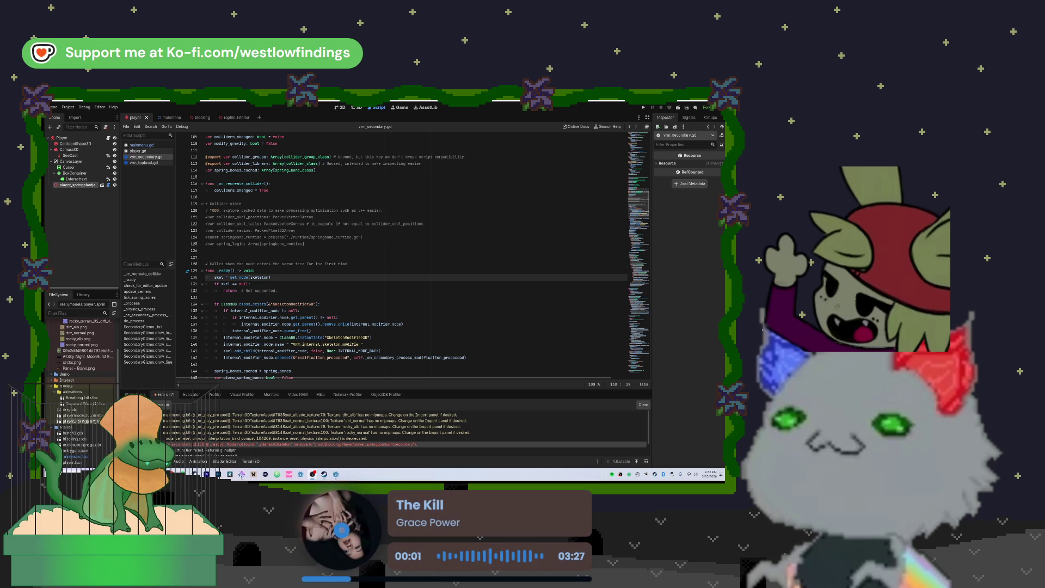
key("alt+Tab")
Drag the Discord Direct Messages window up so it sits fully above the taskbar.
mouse_move(227, 256)
left_mouse_down()
mouse_move(158, 197)
mouse_move(216, 140)
left_mouse_up()
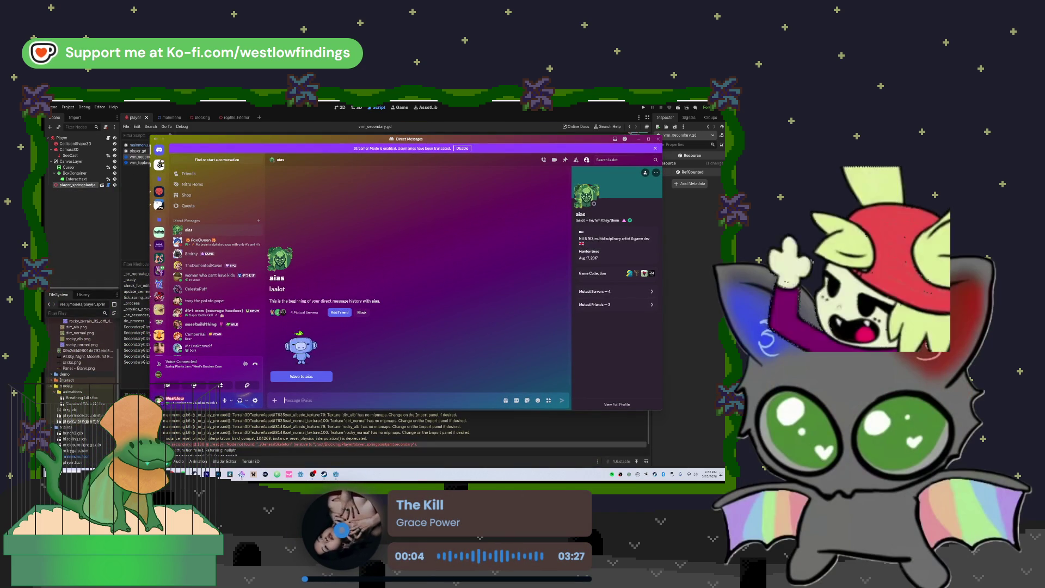